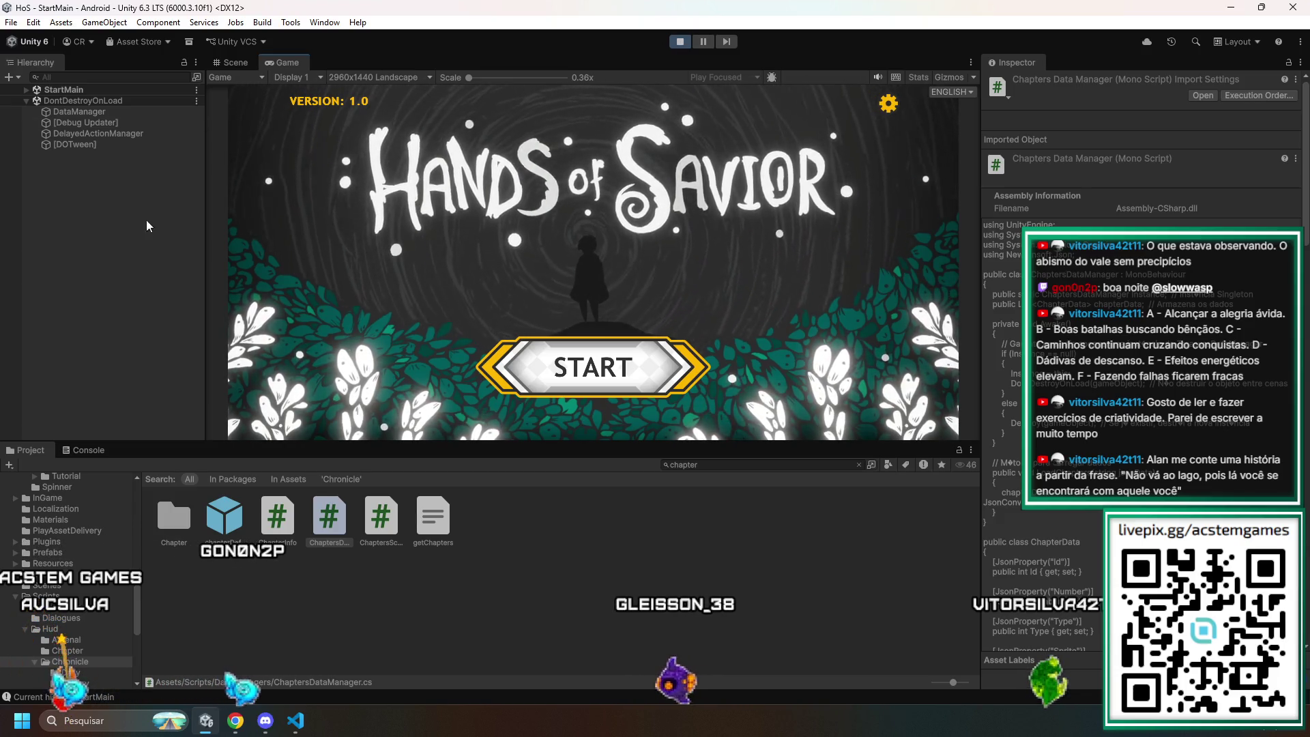
# - Start the game and travel via the world map to Armashu's Village
pyautogui.click(620, 346)
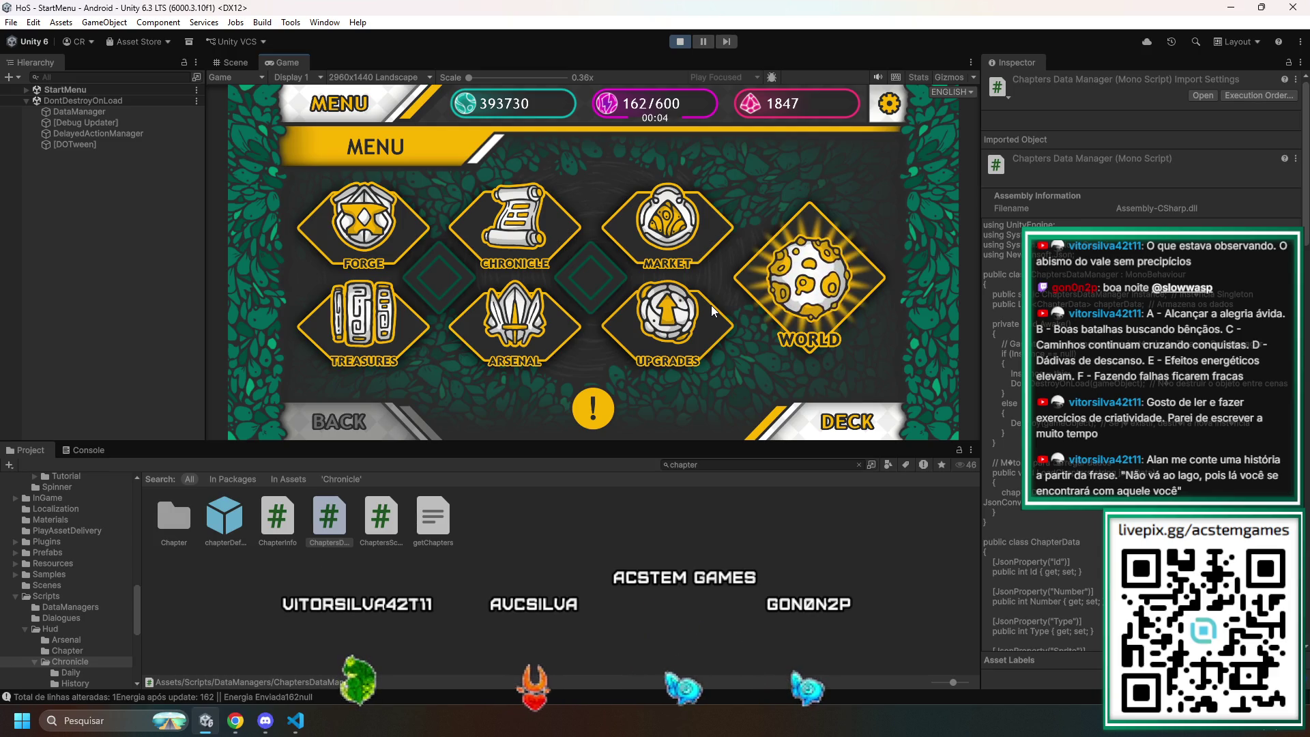
pyautogui.click(794, 266)
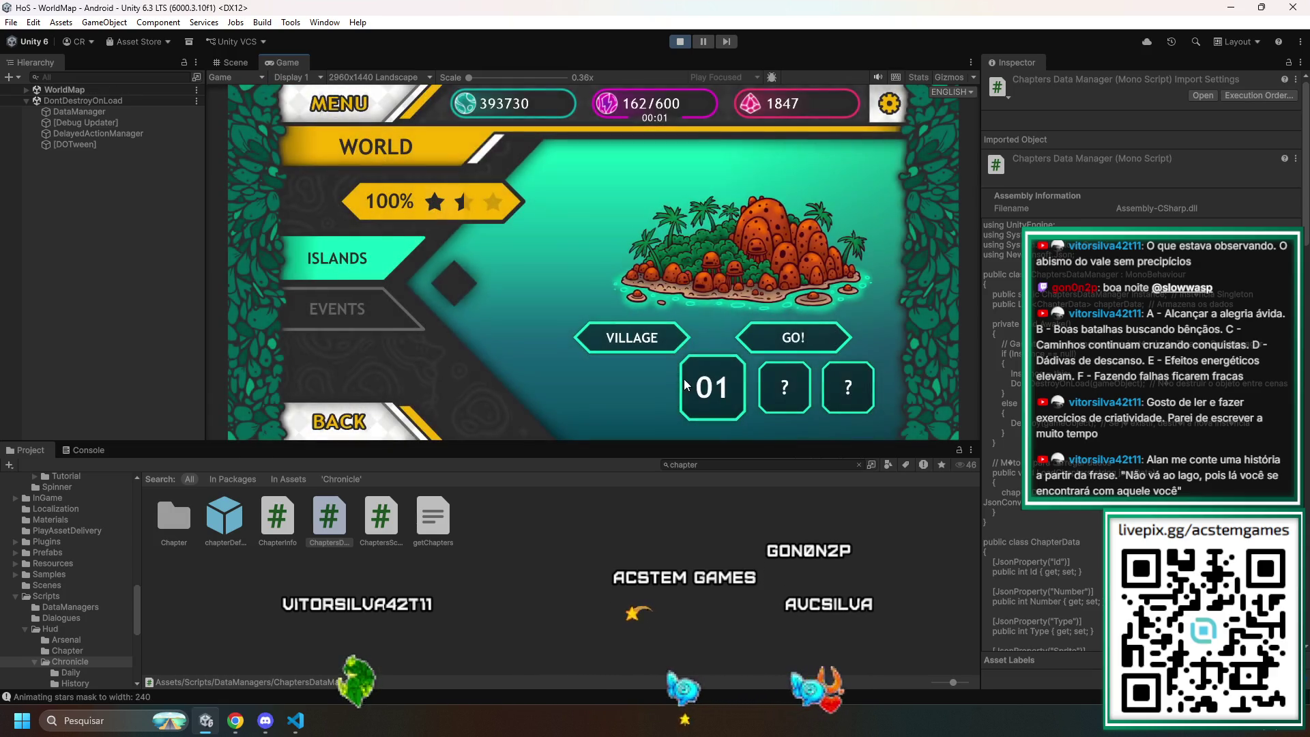
pyautogui.click(624, 341)
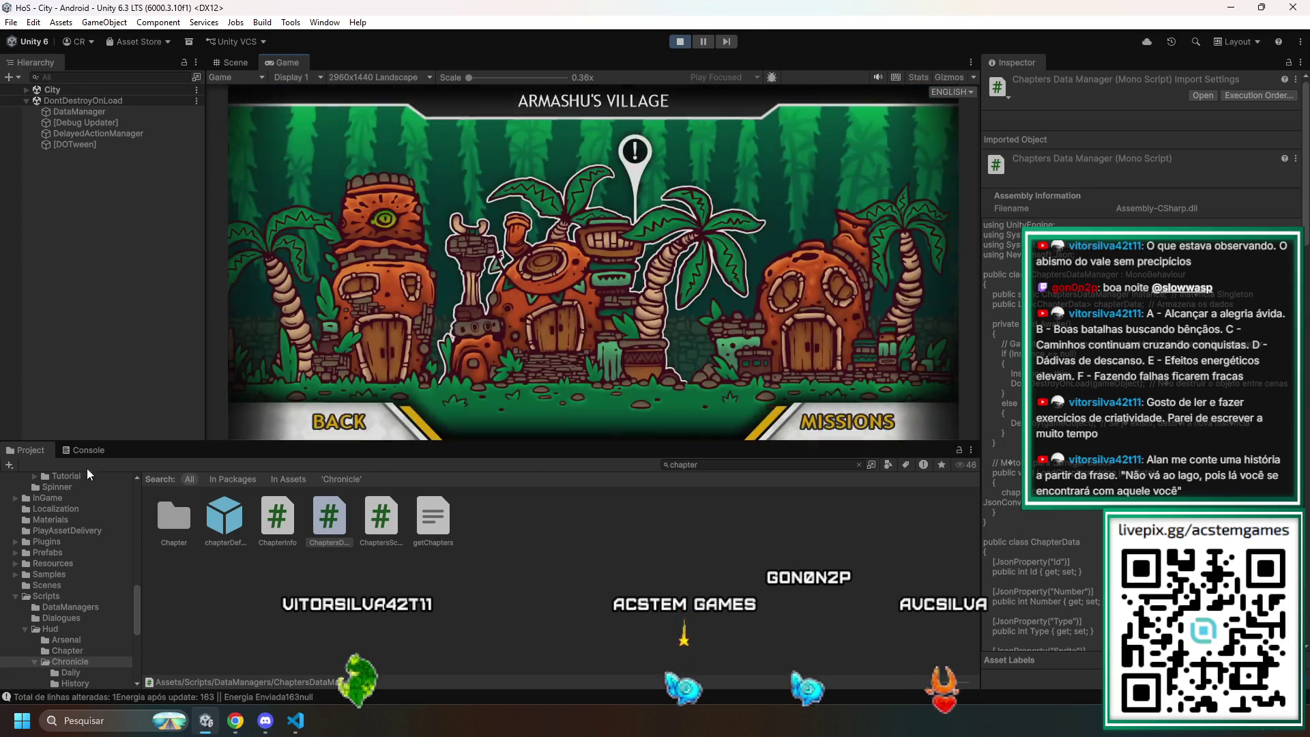
# - Clear the Console log and enter the village's central house, the Tavern
pyautogui.click(99, 456)
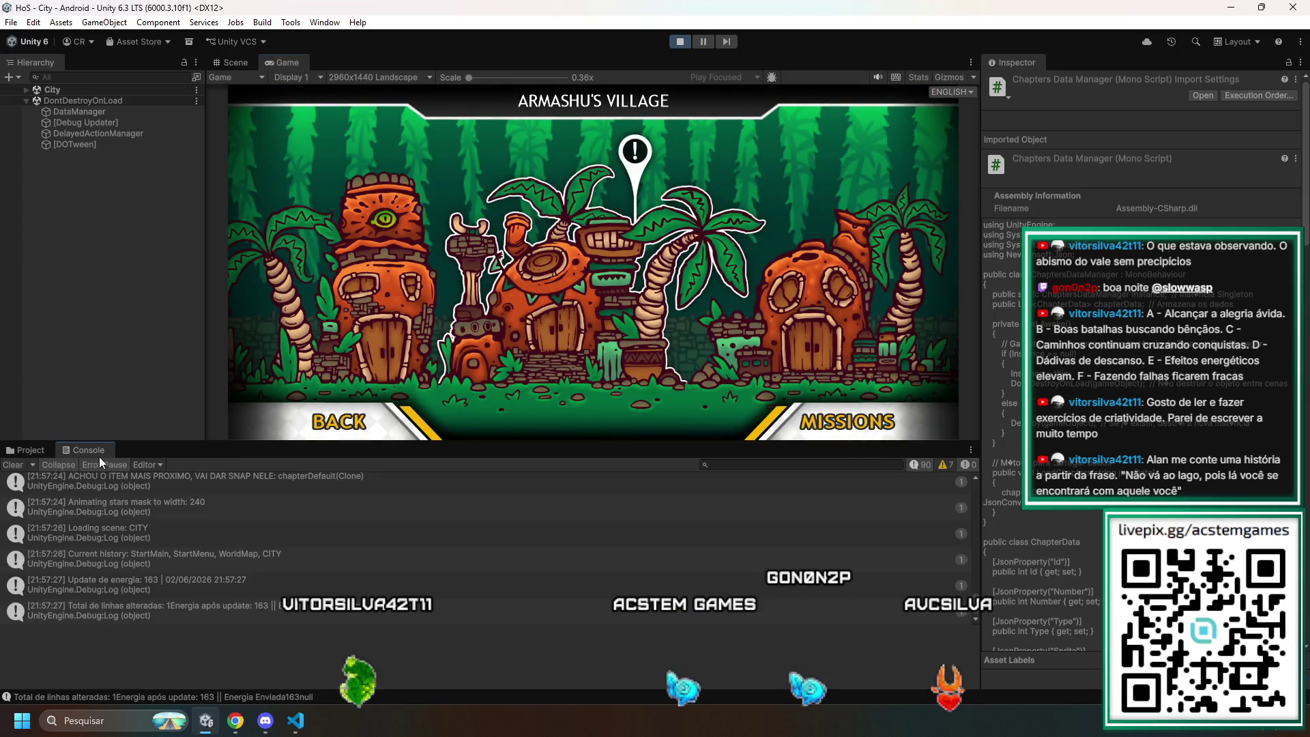
pyautogui.click(13, 465)
pyautogui.click(565, 250)
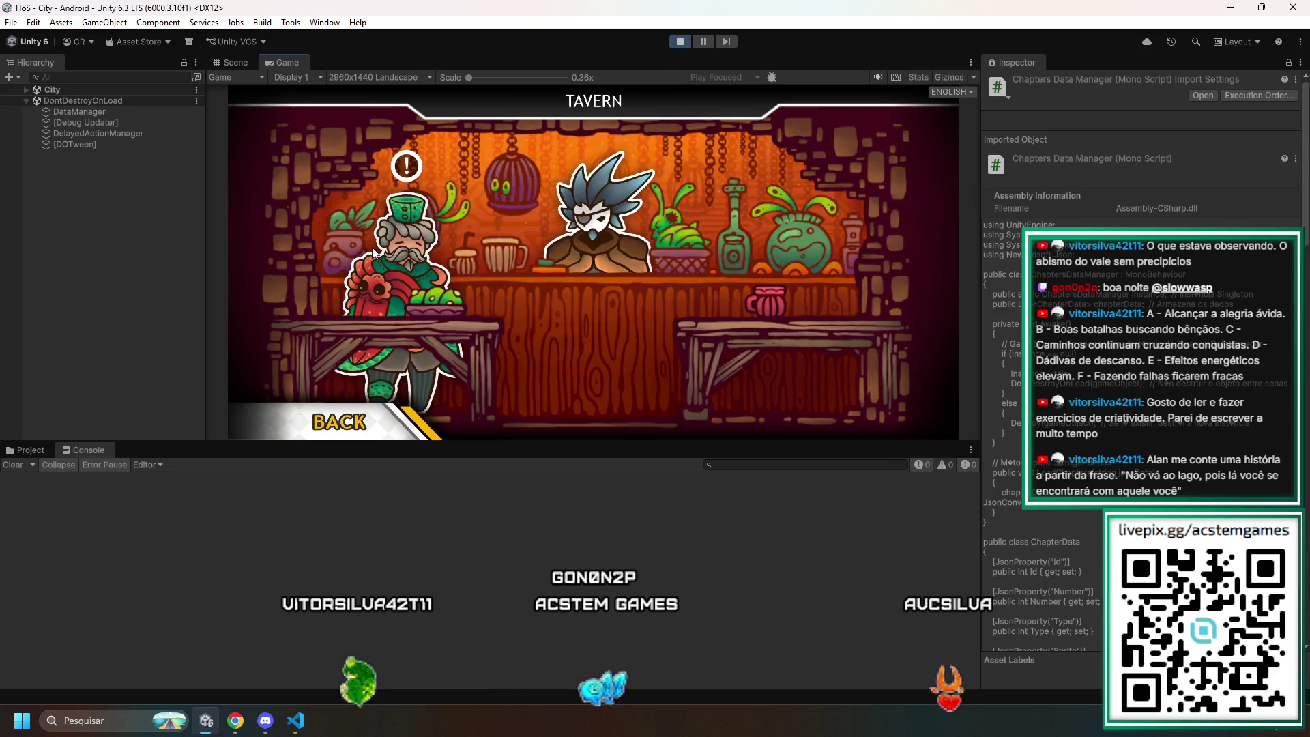
# - Accept Captain Pipop's Nighttime Search mission, then back out of the tavern to the world map
pyautogui.click(391, 236)
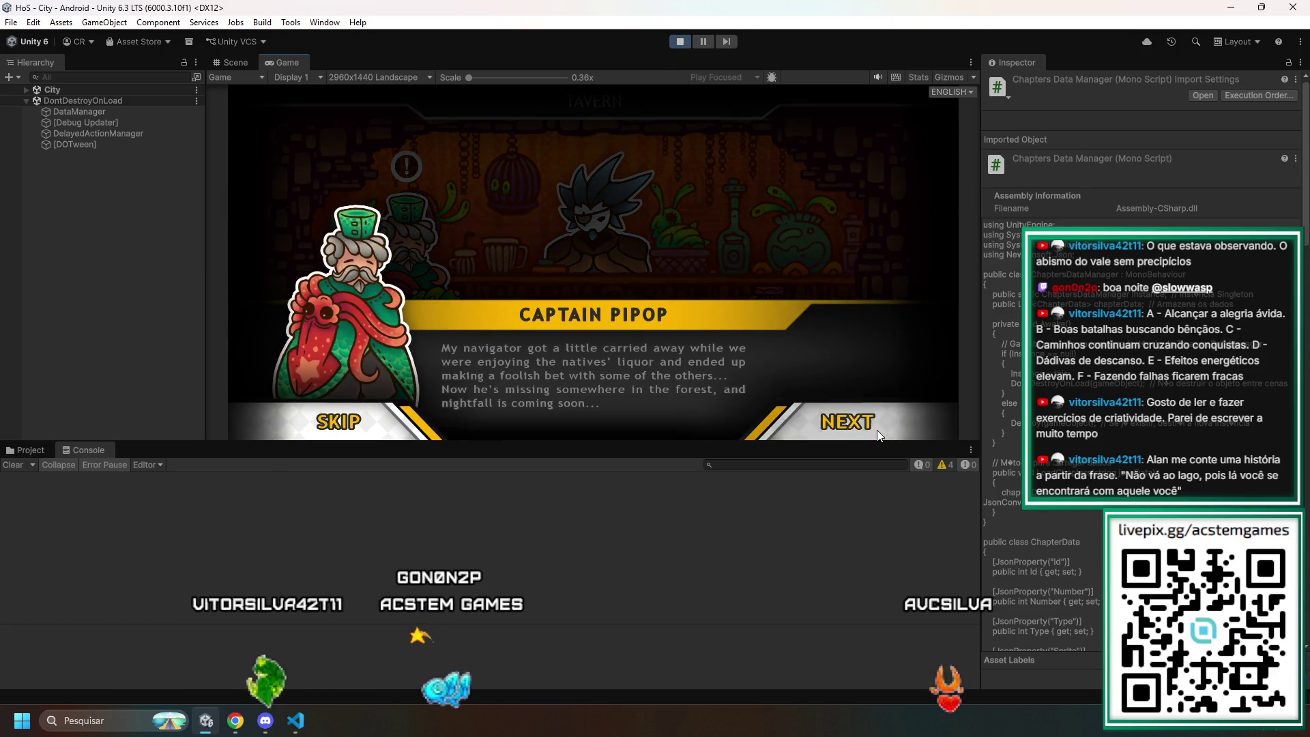
pyautogui.click(848, 422)
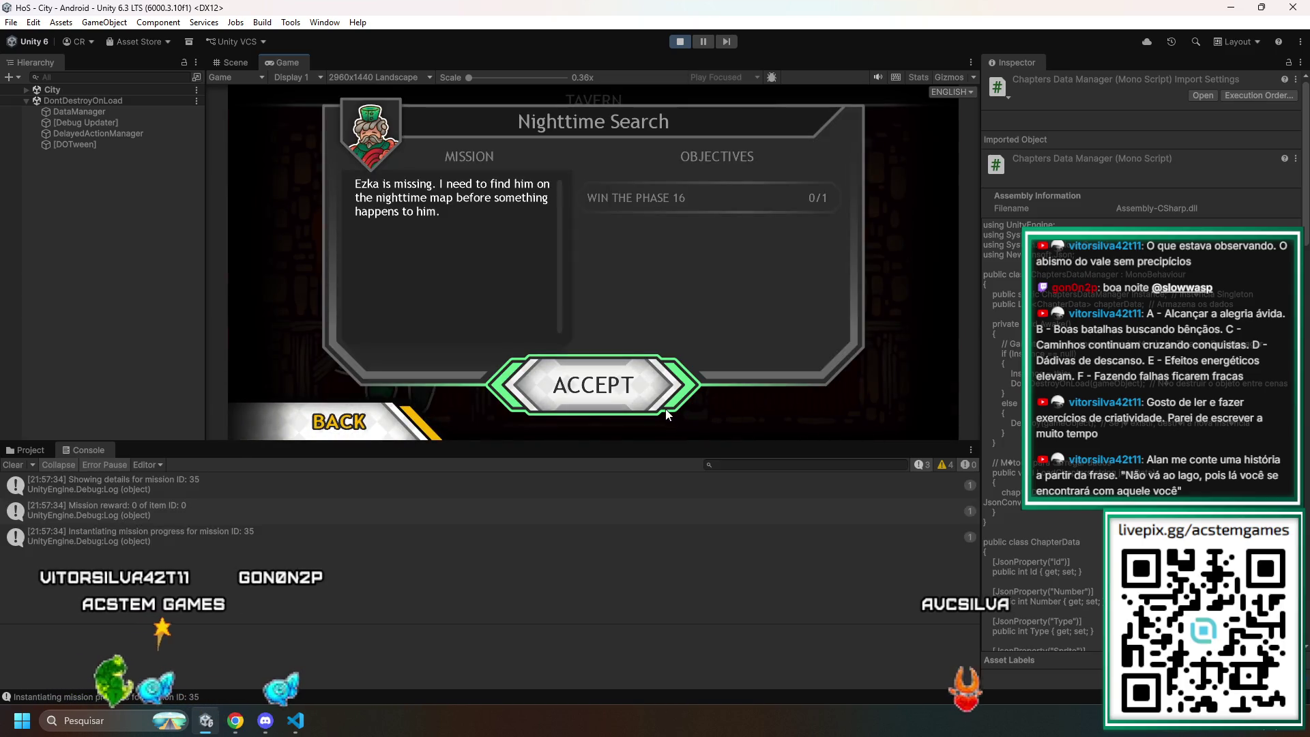
pyautogui.click(595, 373)
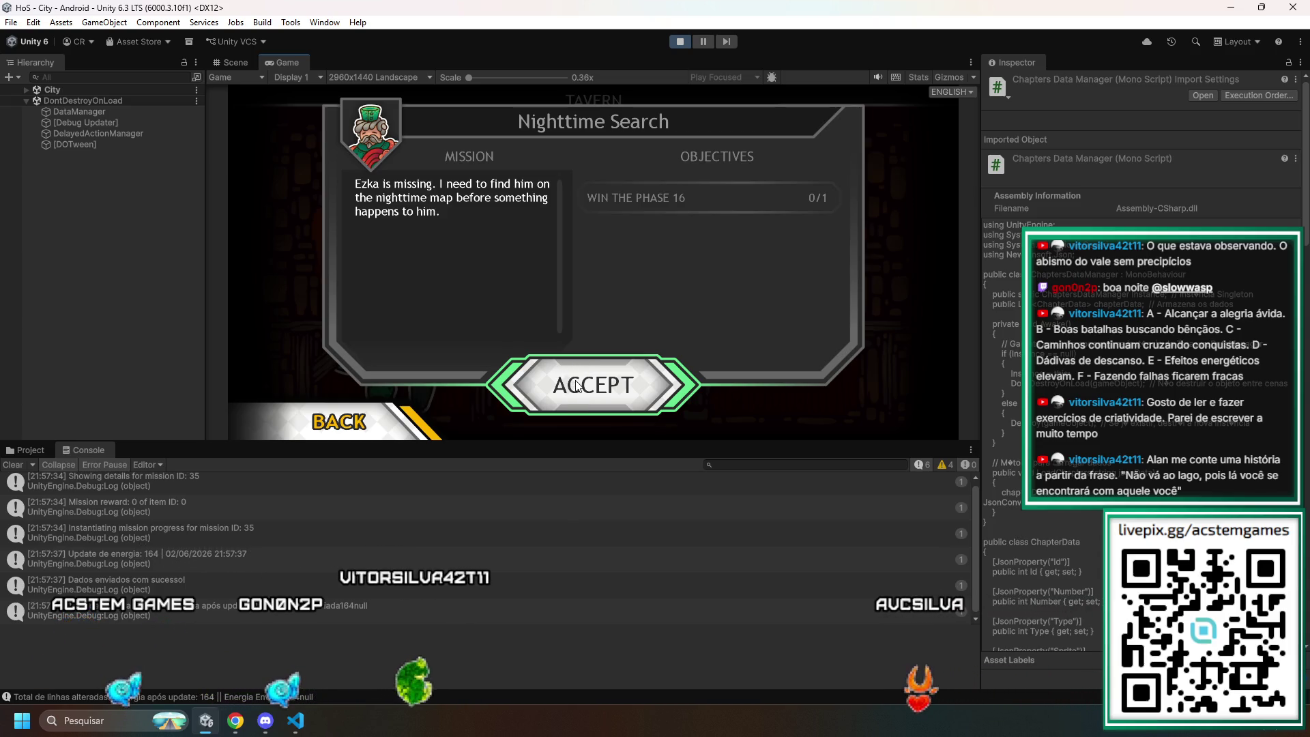
pyautogui.click(414, 434)
pyautogui.click(409, 435)
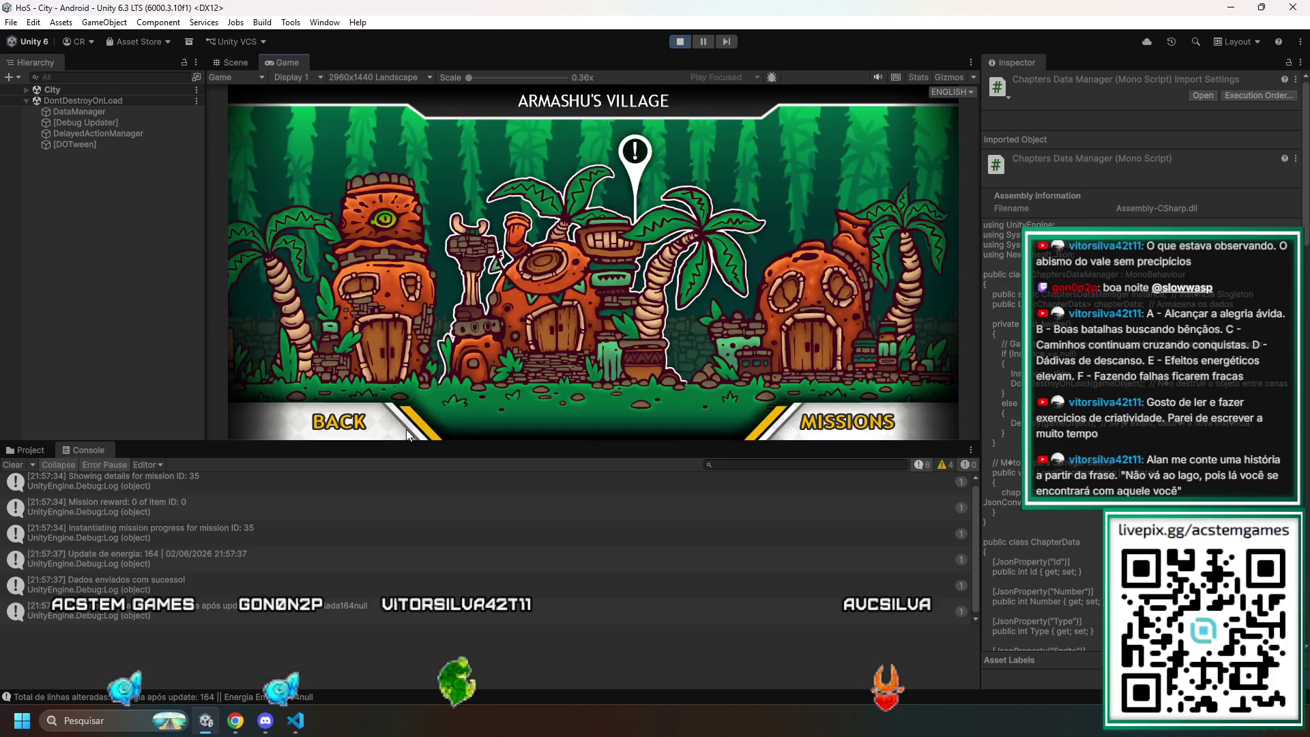
pyautogui.click(409, 434)
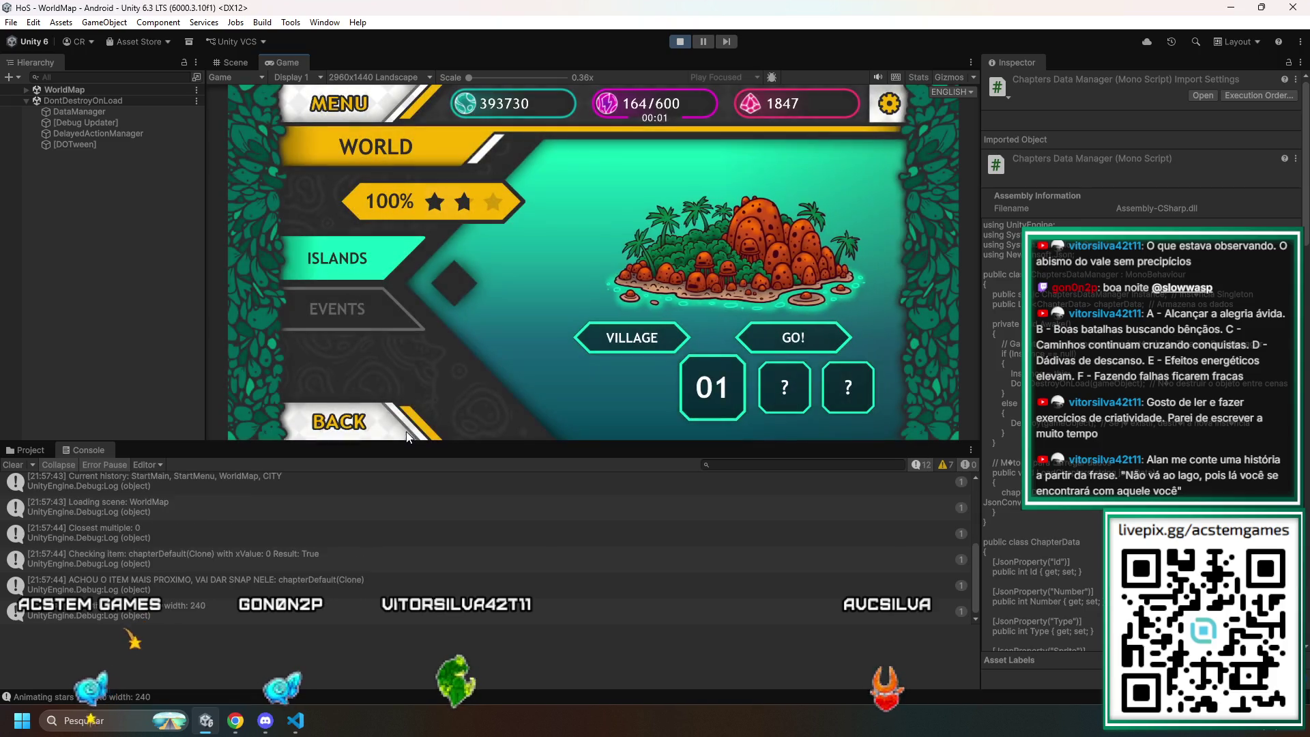
# - Go to Armashu's Chapter 1 phase selection, then search the Project window for 'phases'
pyautogui.click(766, 338)
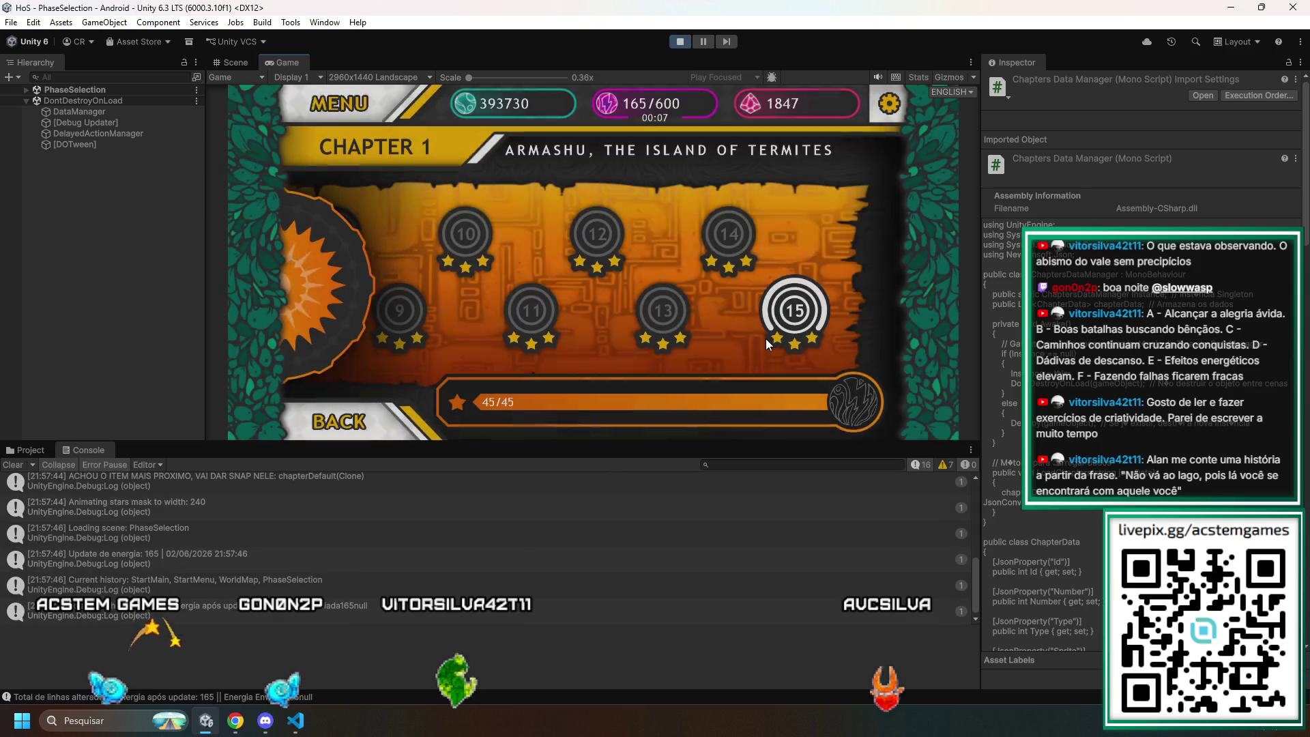
pyautogui.click(325, 272)
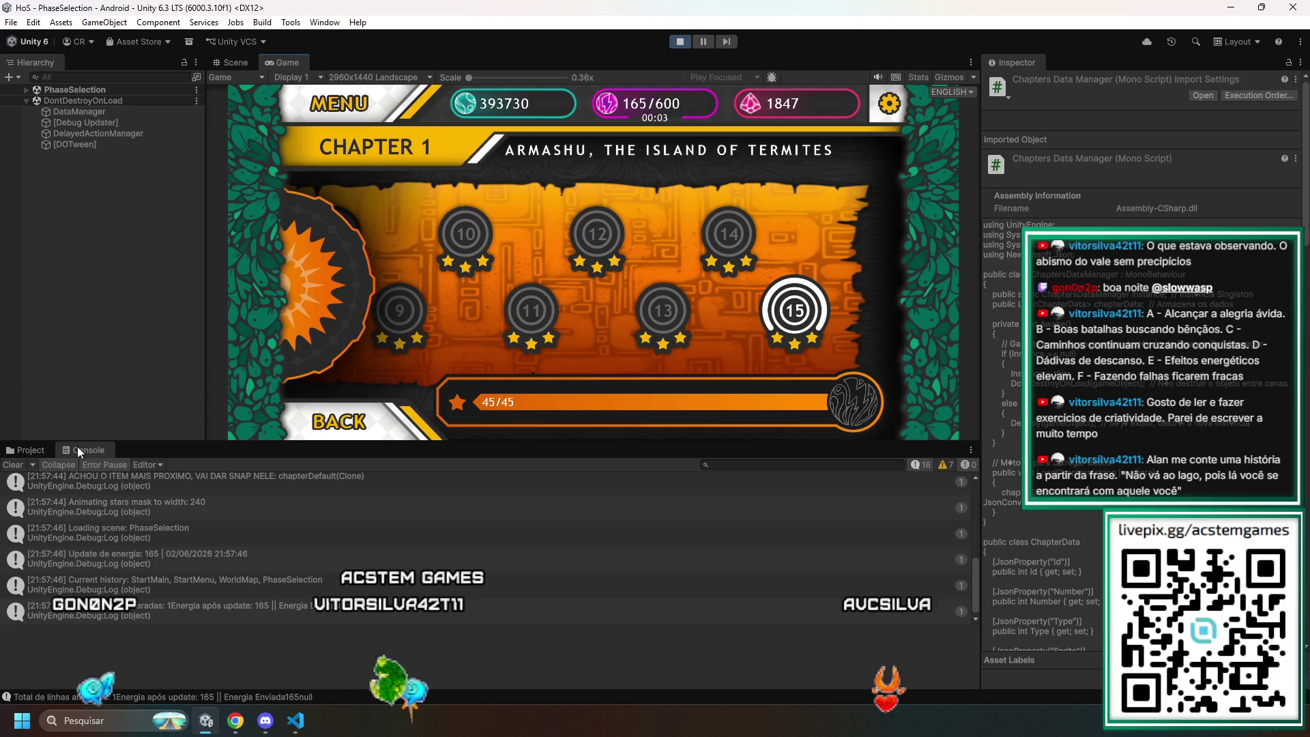
pyautogui.click(26, 450)
pyautogui.click(721, 465)
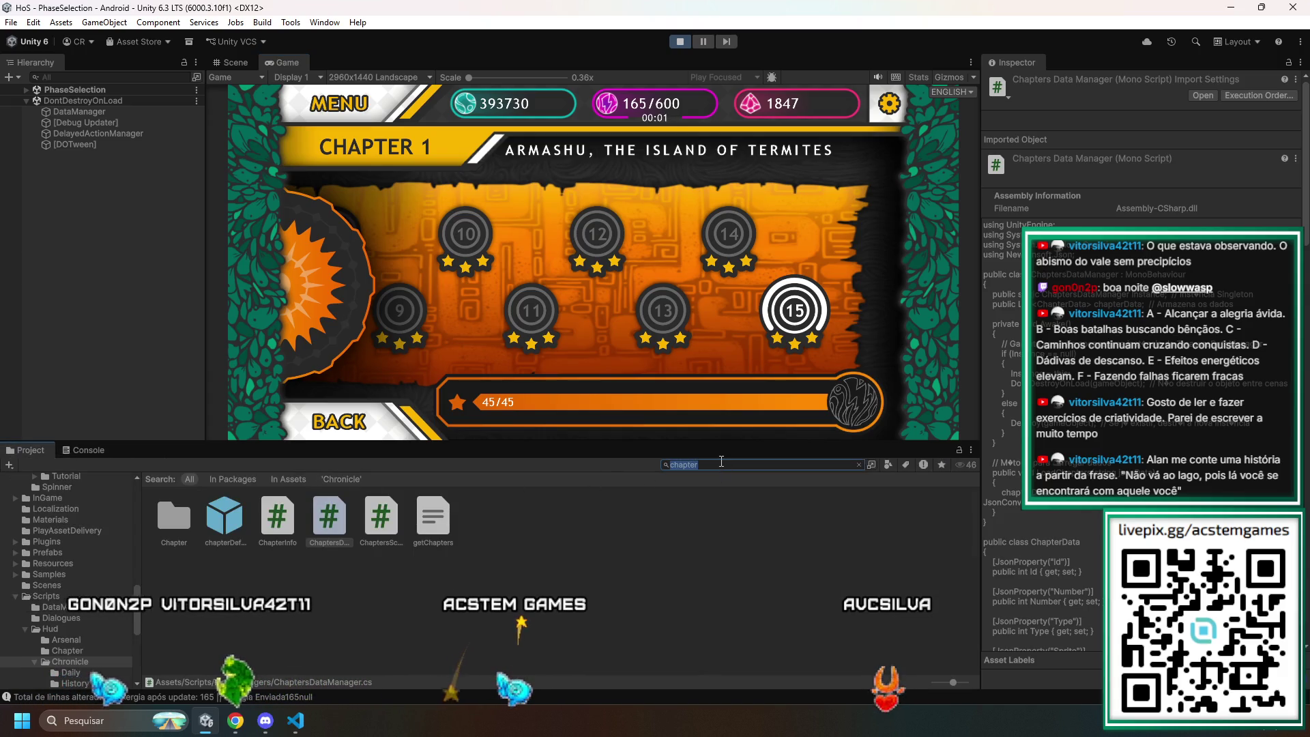
pyautogui.write('phases')
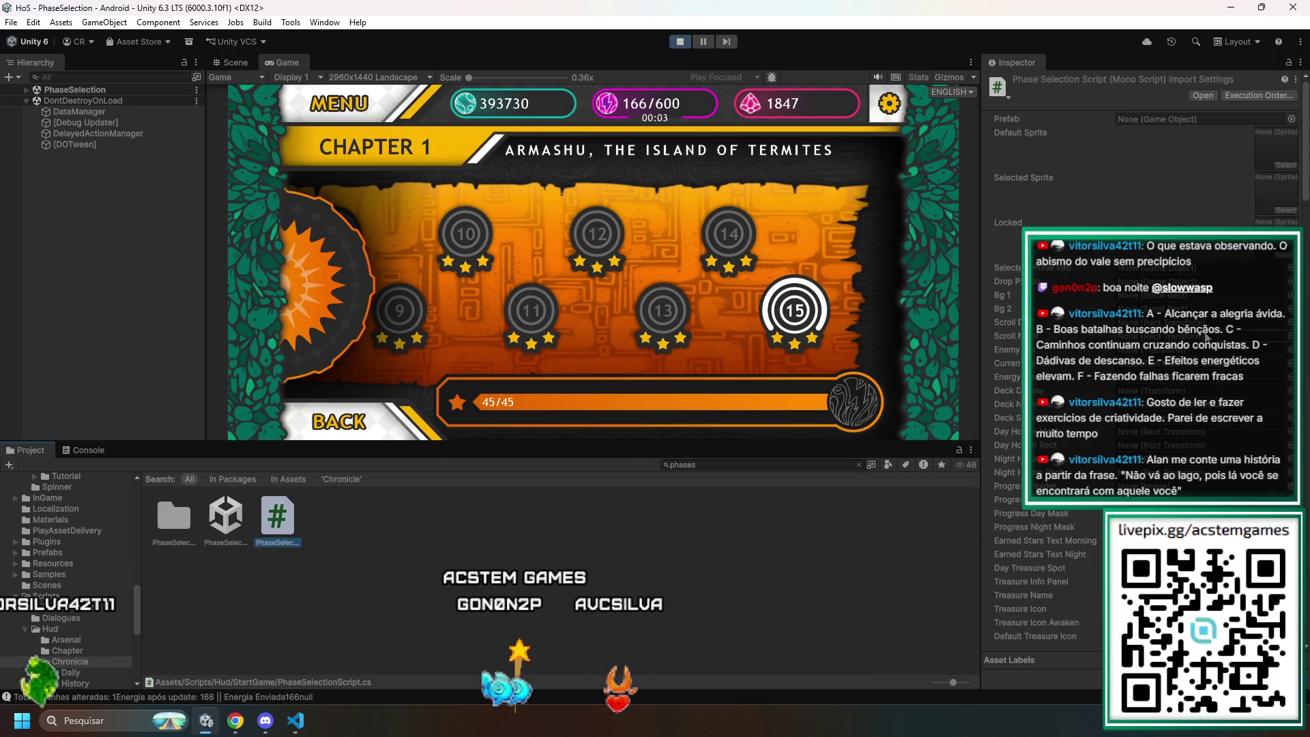
# - Switch to VS Code and bring the PhaseSelectionScript.cs tab to the front
pyautogui.hotkey('alt', 'Tab')
pyautogui.hotkey('ctrl', 'Tab')
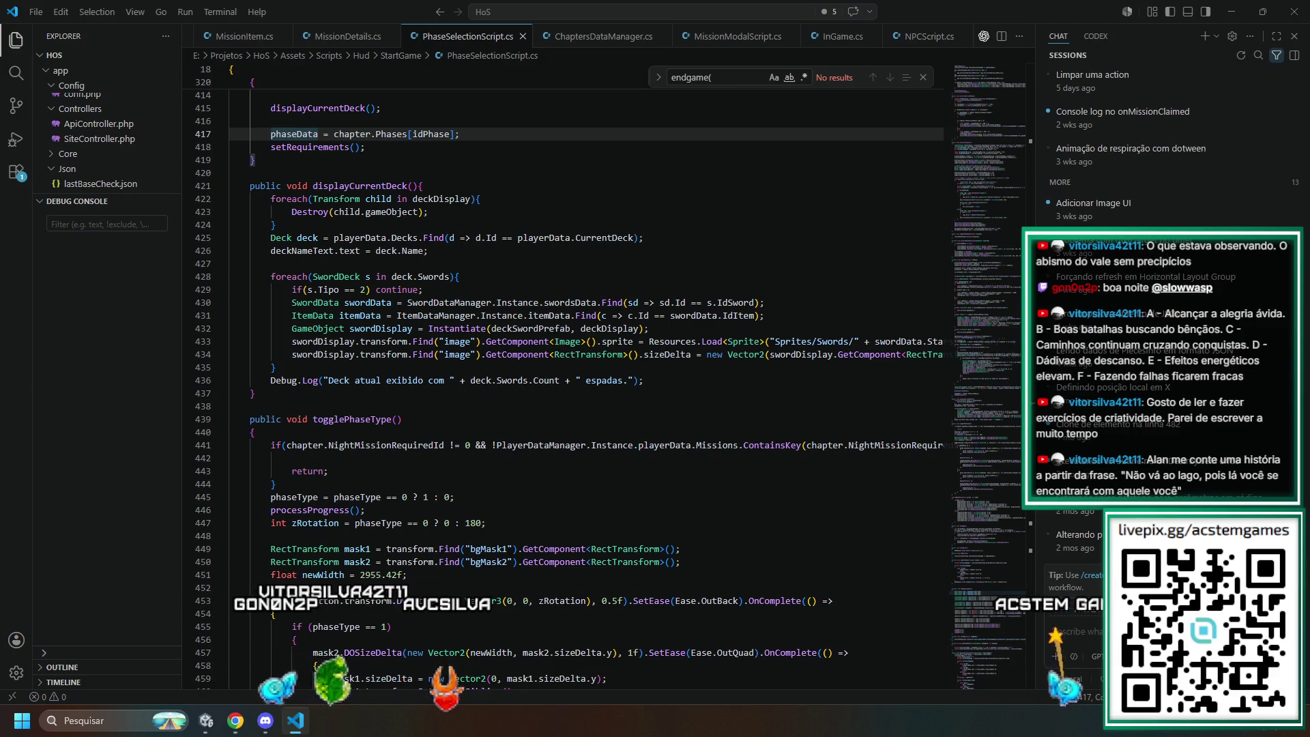
# - Open ApiController.php, then Core's Models/ApiModel.php, enlarging the file tree to read getChapters
pyautogui.scroll(1, 77, 124)
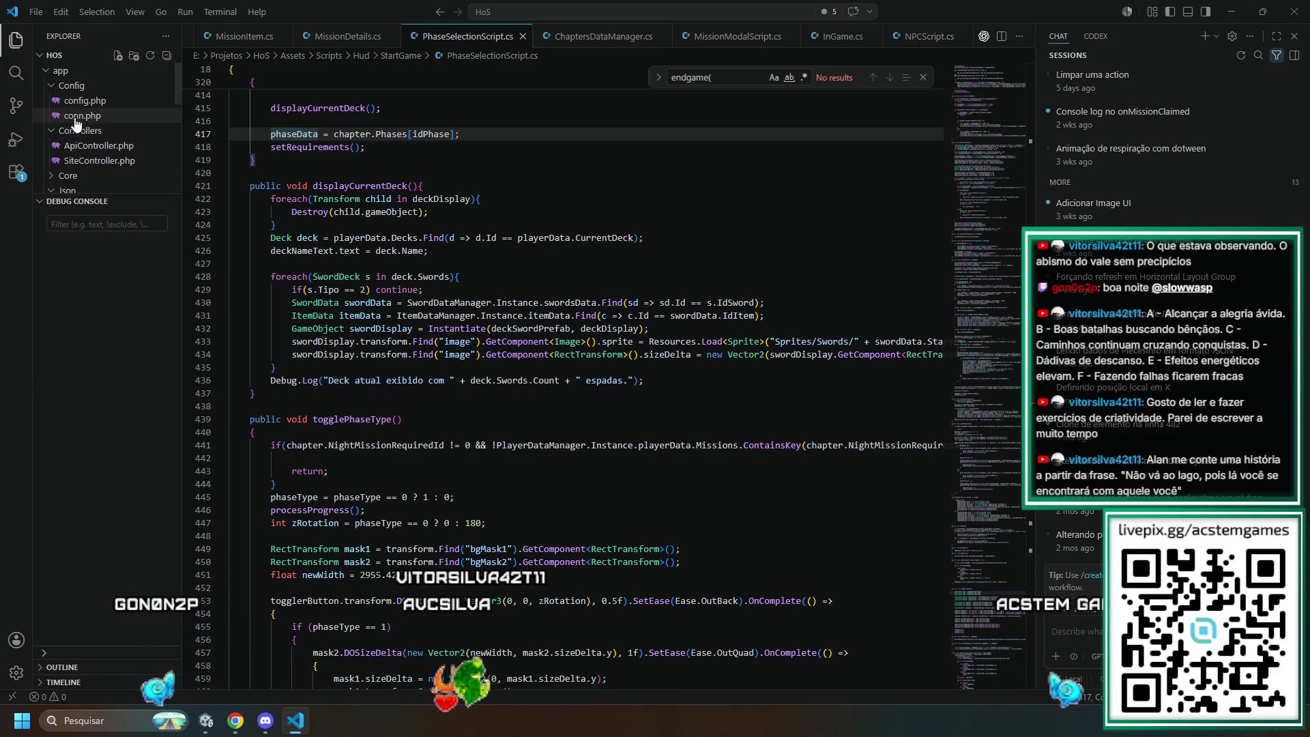
pyautogui.click(100, 146)
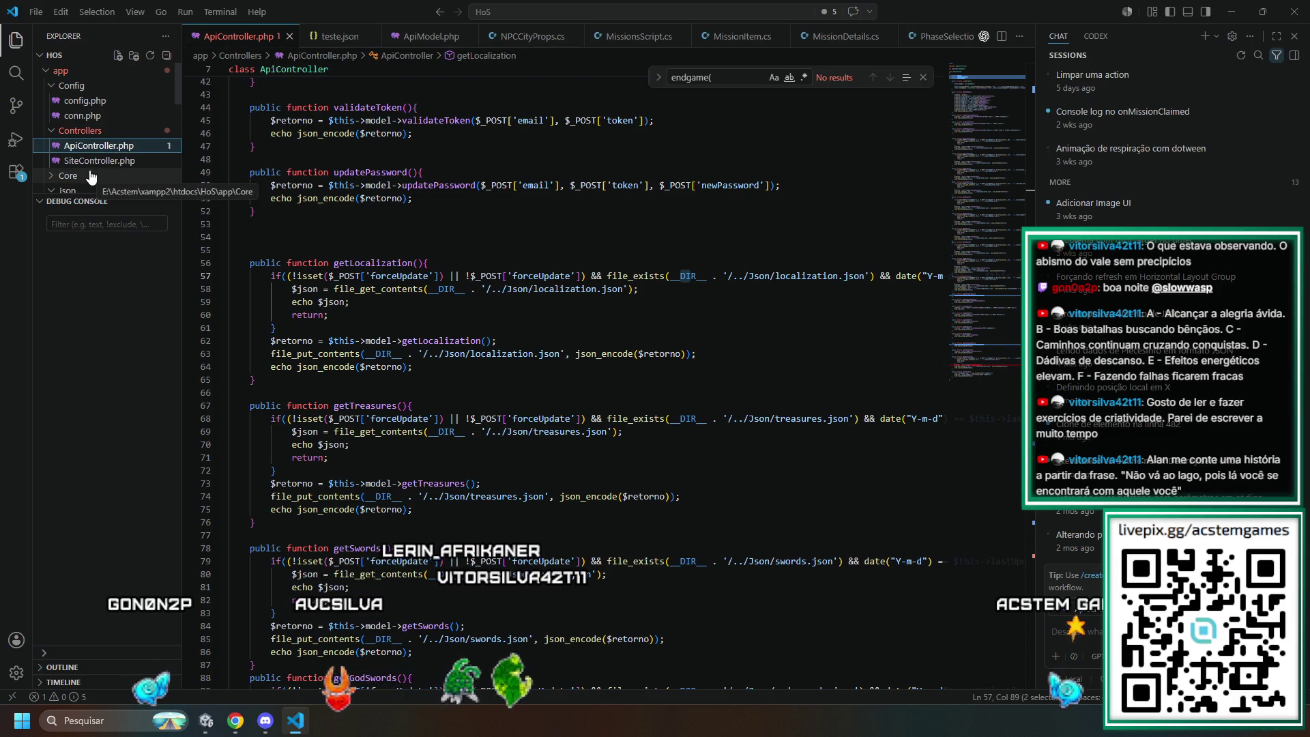
pyautogui.click(90, 176)
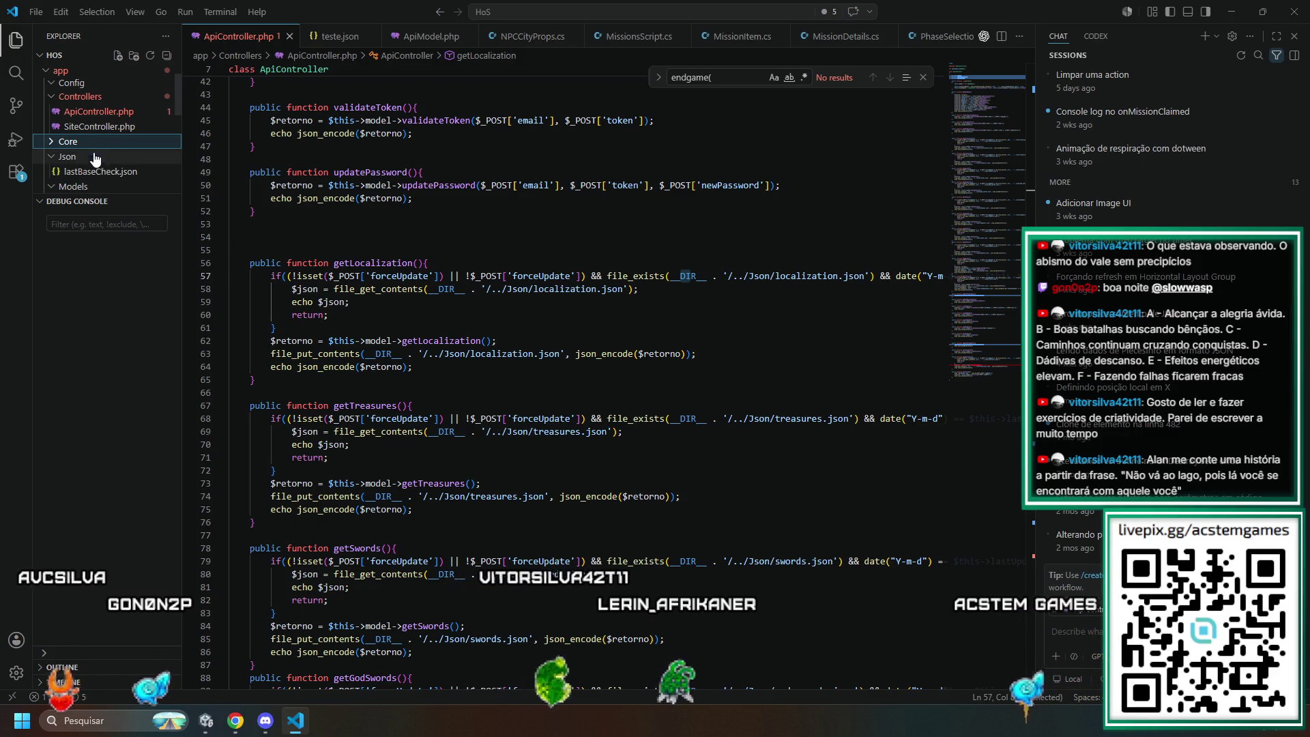
pyautogui.scroll(-2, 99, 164)
pyautogui.scroll(1, 101, 166)
pyautogui.click(101, 167)
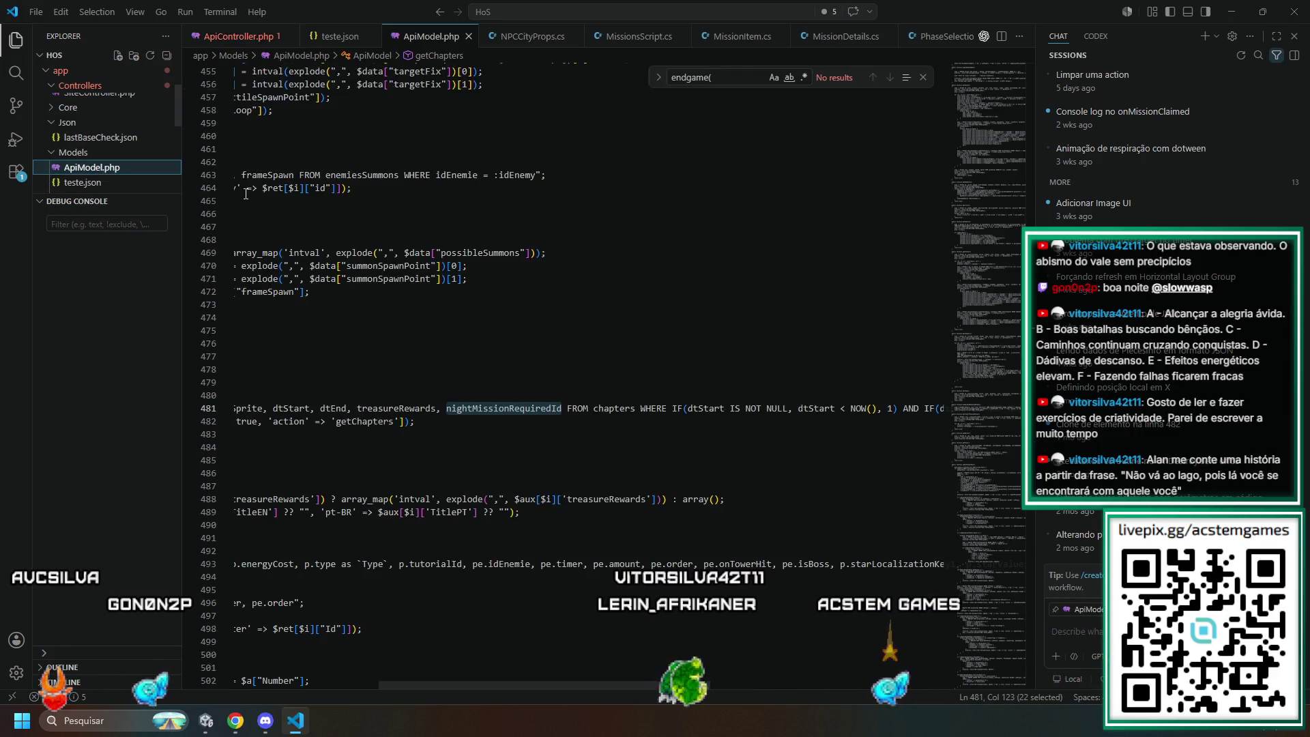
pyautogui.moveTo(118, 196); pyautogui.dragTo(137, 561)
pyautogui.click(480, 200)
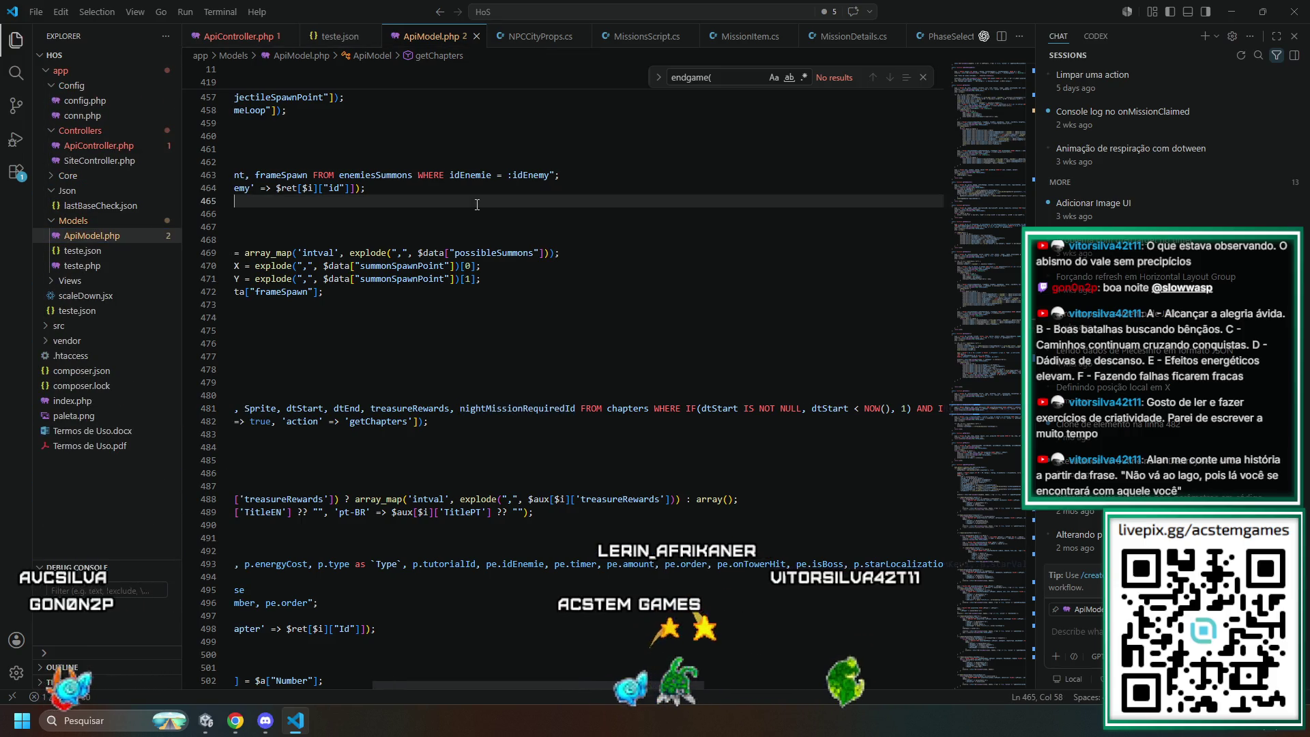
pyautogui.doubleClick(512, 408)
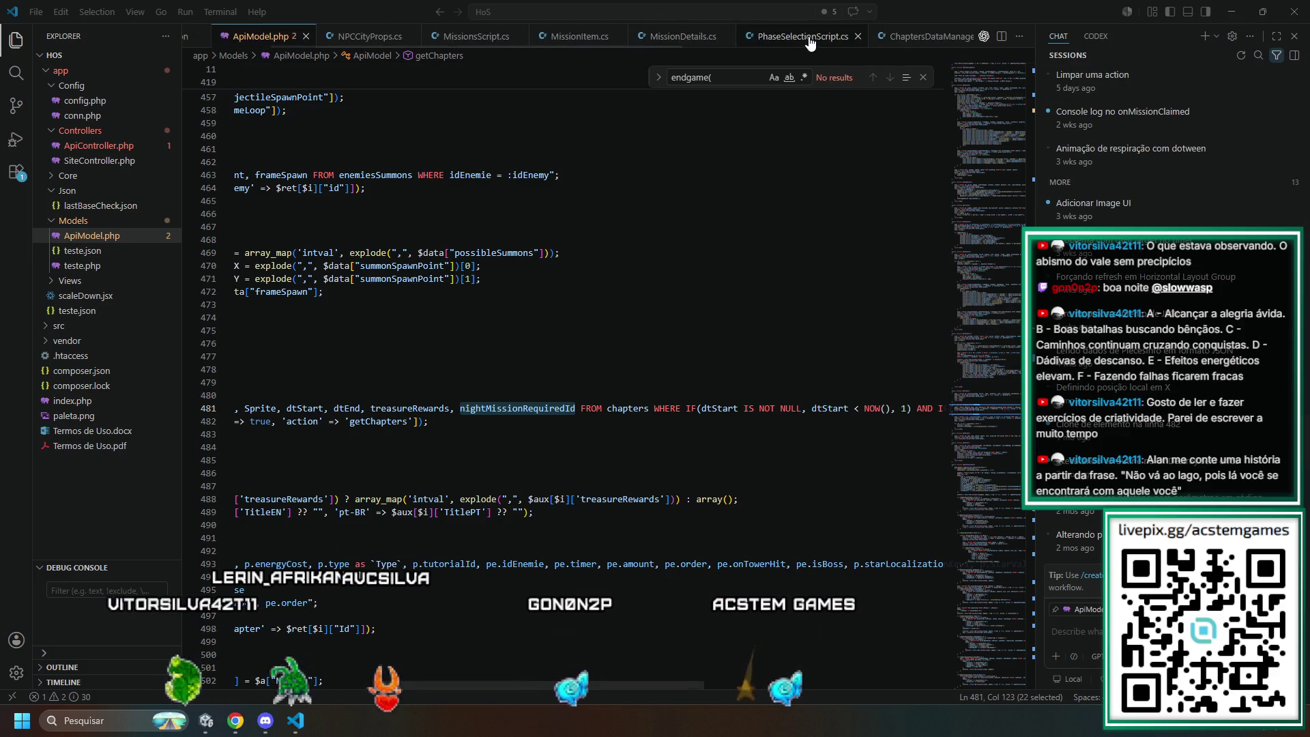
pyautogui.click(949, 36)
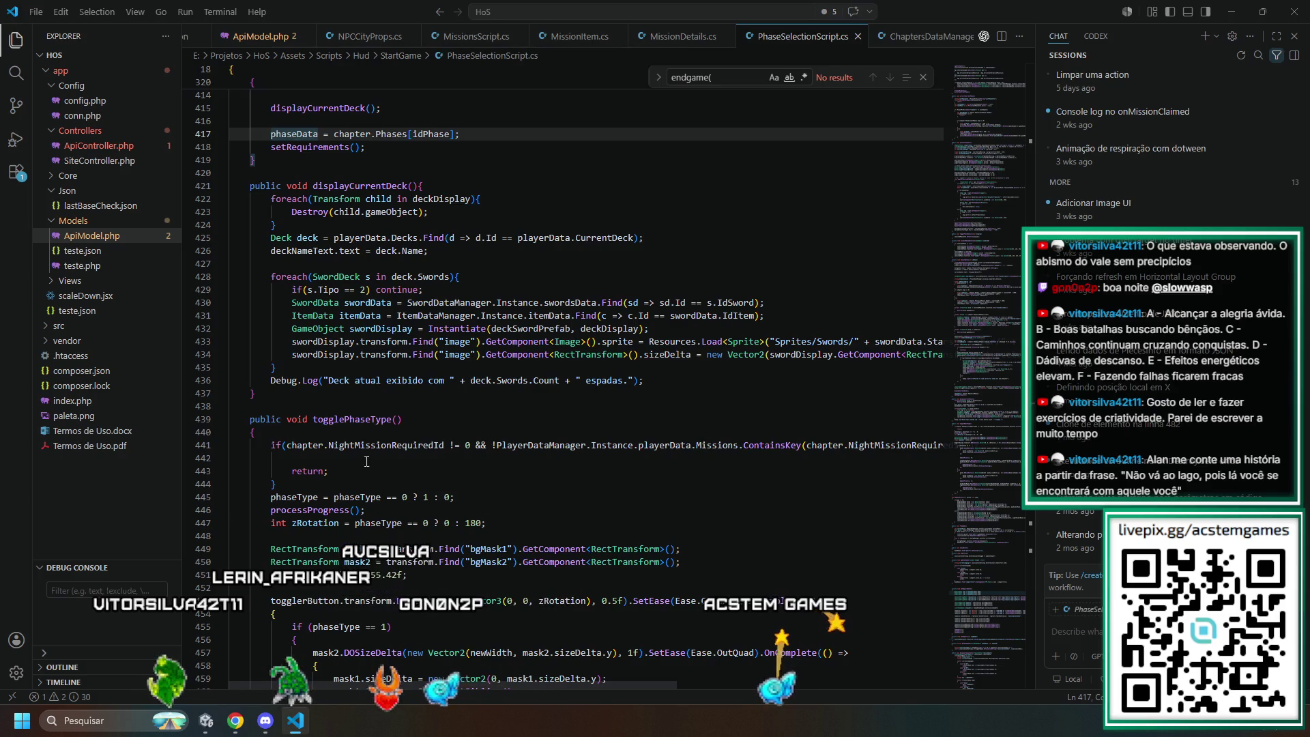
pyautogui.doubleClick(386, 445)
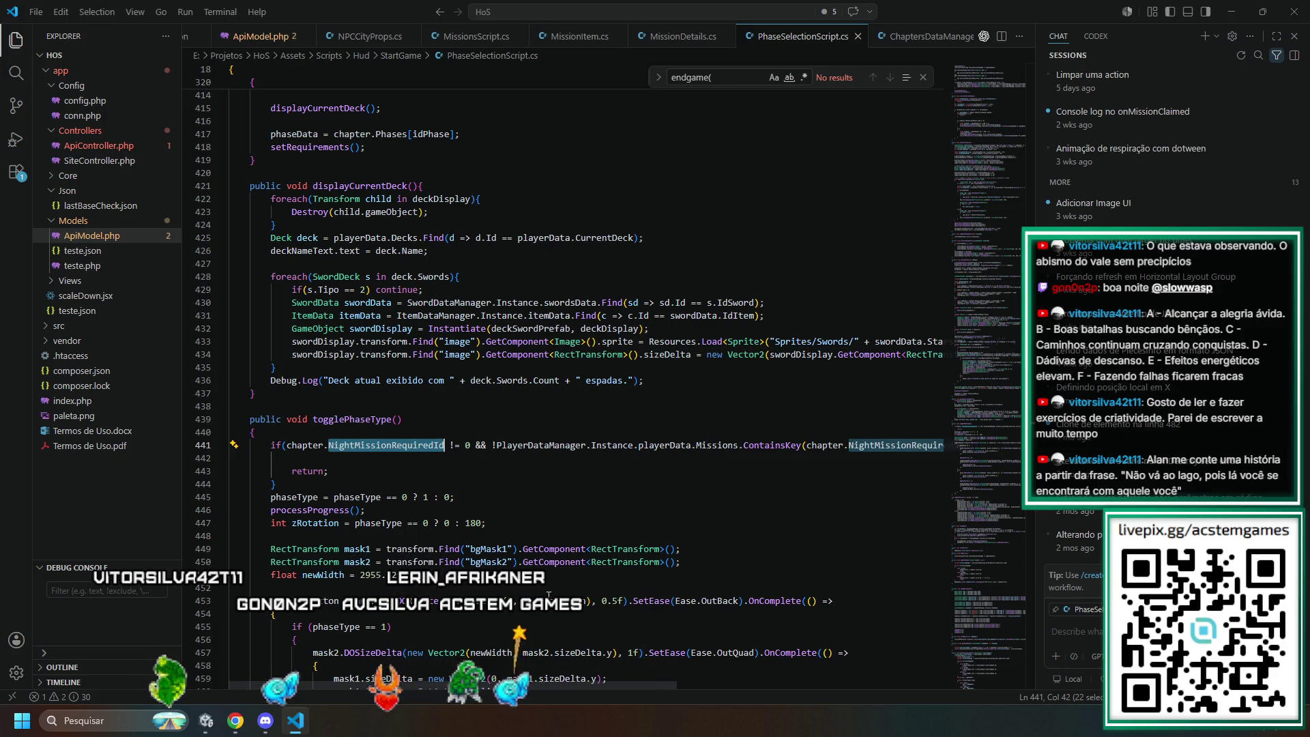
pyautogui.click(443, 461)
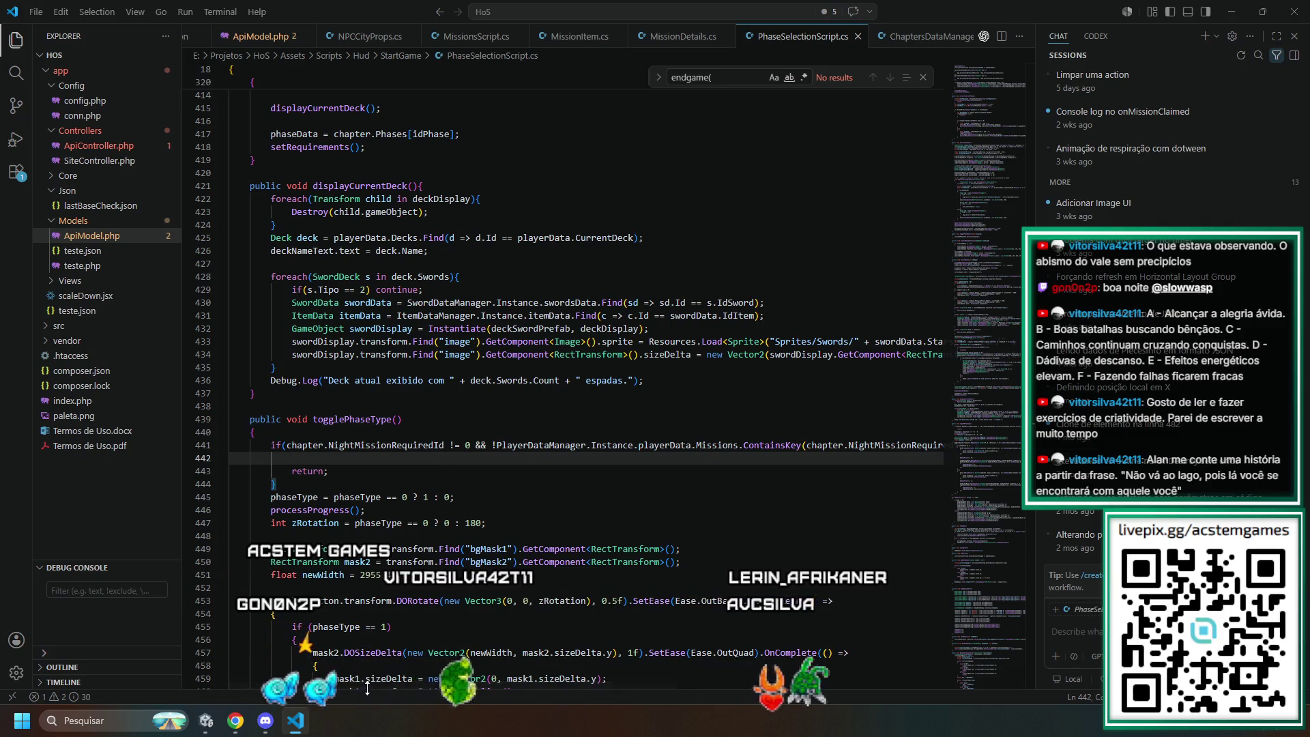
pyautogui.moveTo(378, 685)
pyautogui.mouseDown()
pyautogui.moveTo(498, 706)
pyautogui.moveTo(249, 694)
pyautogui.mouseUp()
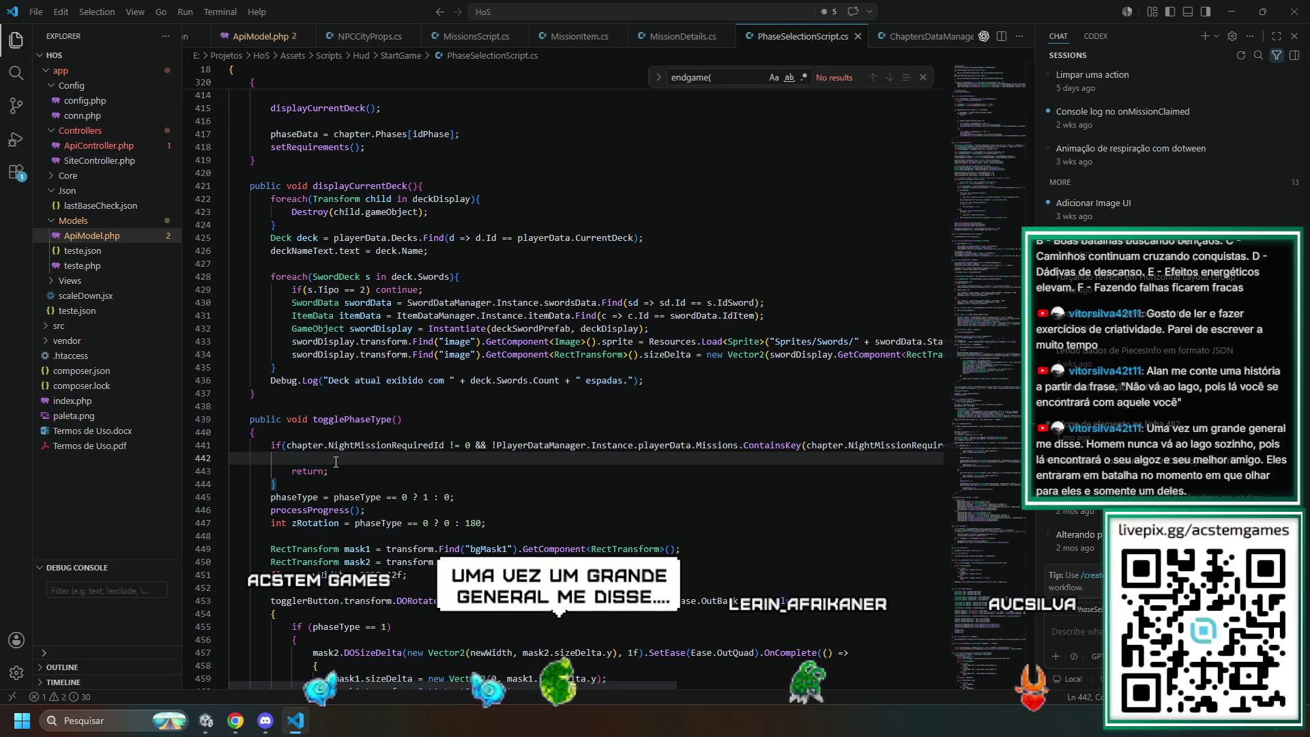
pyautogui.scroll(8, 367, 435)
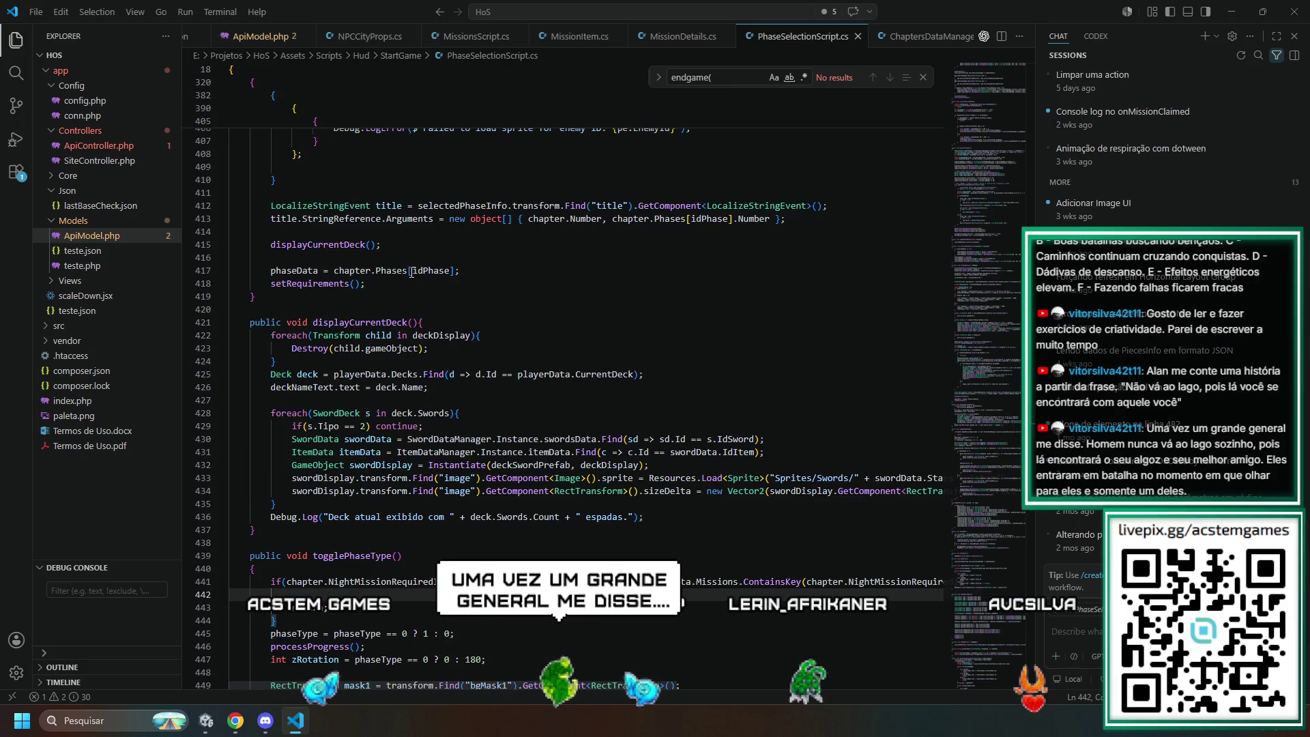
pyautogui.scroll(15, 413, 275)
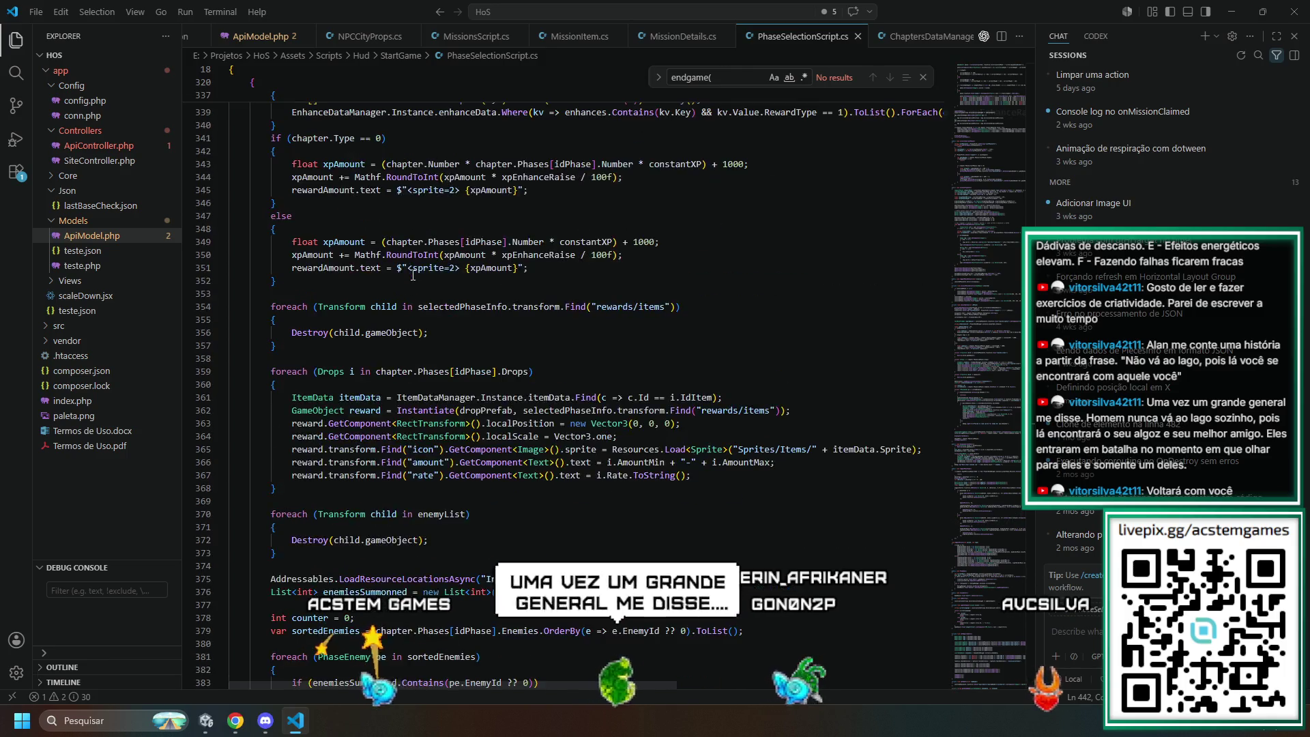
pyautogui.scroll(20, 413, 274)
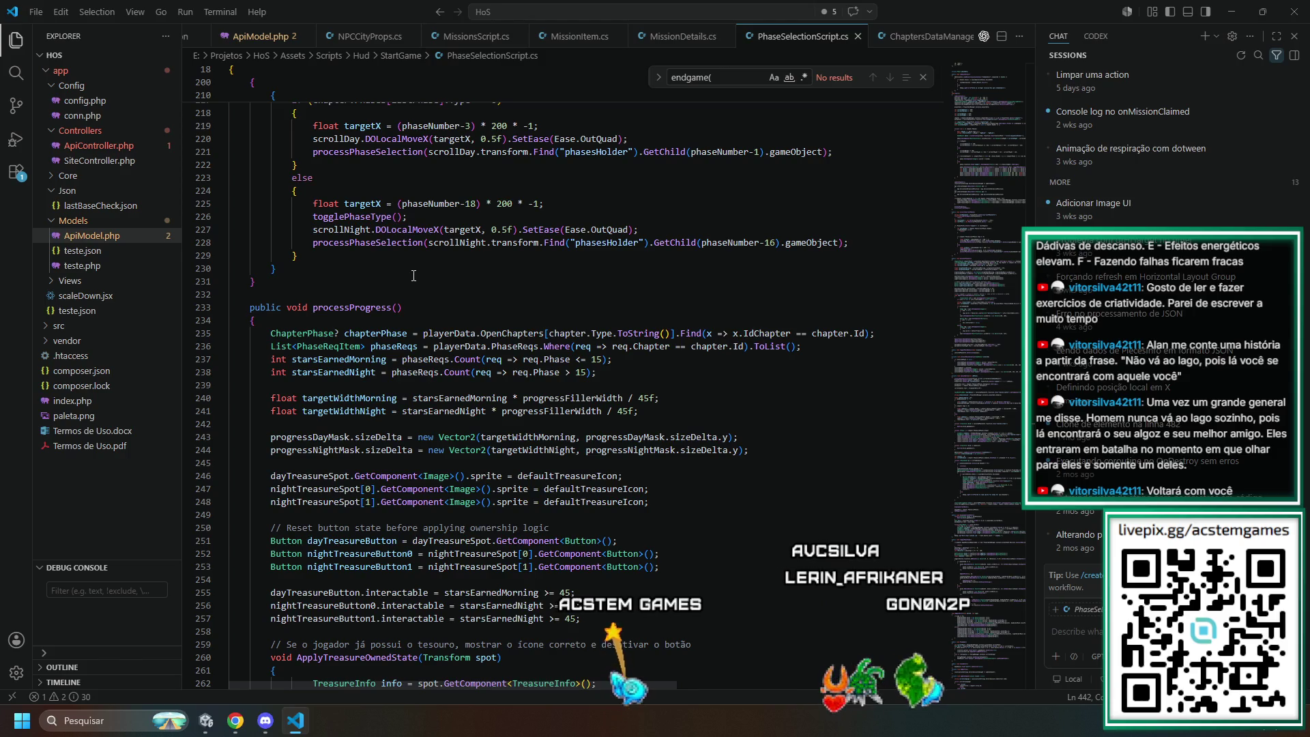
pyautogui.hotkey('alt', 'Tab')
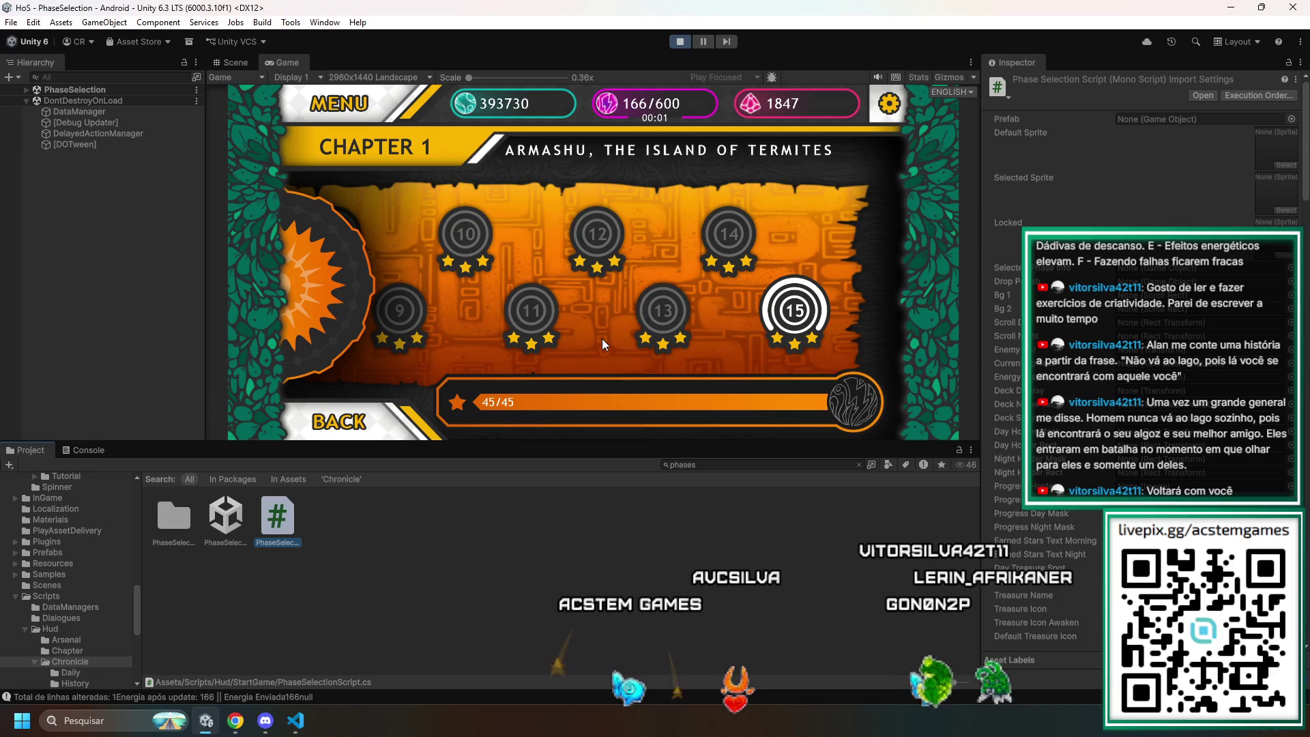
# - Flip the phase map to night and back, and preview then close Phase 15's details
pyautogui.click(339, 282)
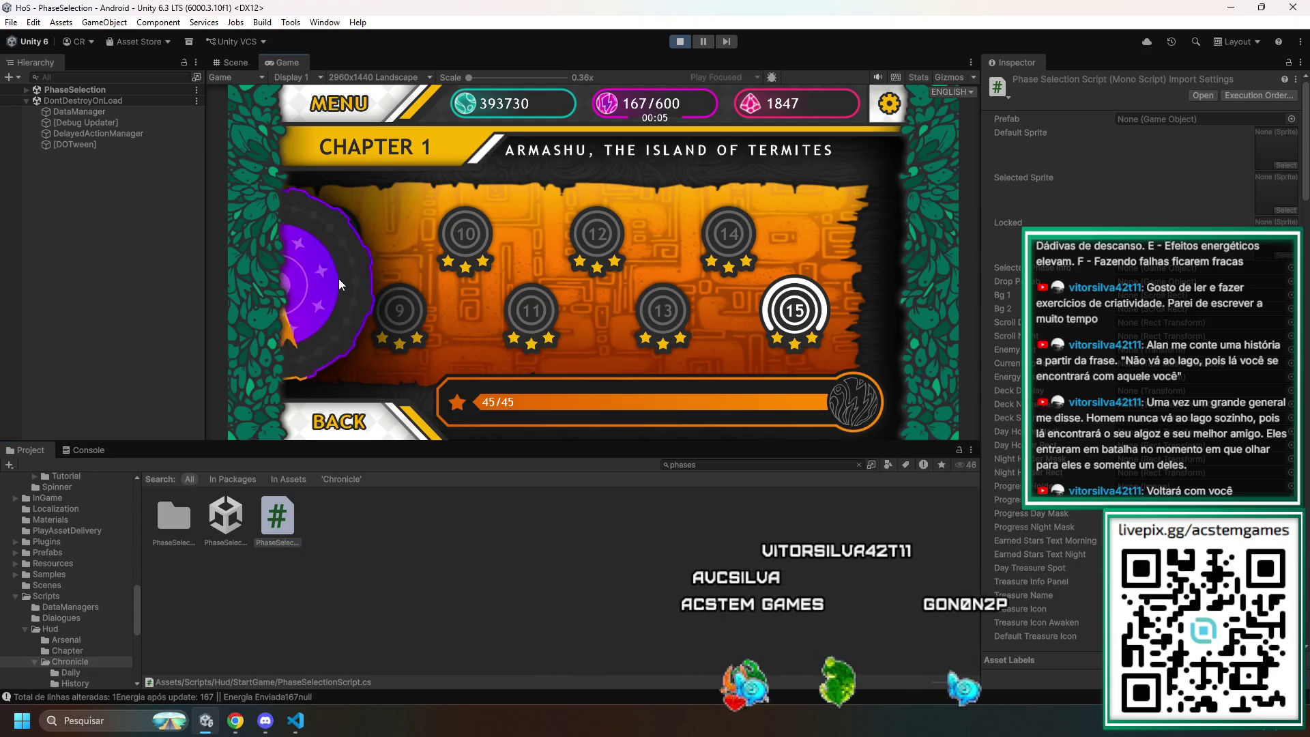
pyautogui.click(795, 310)
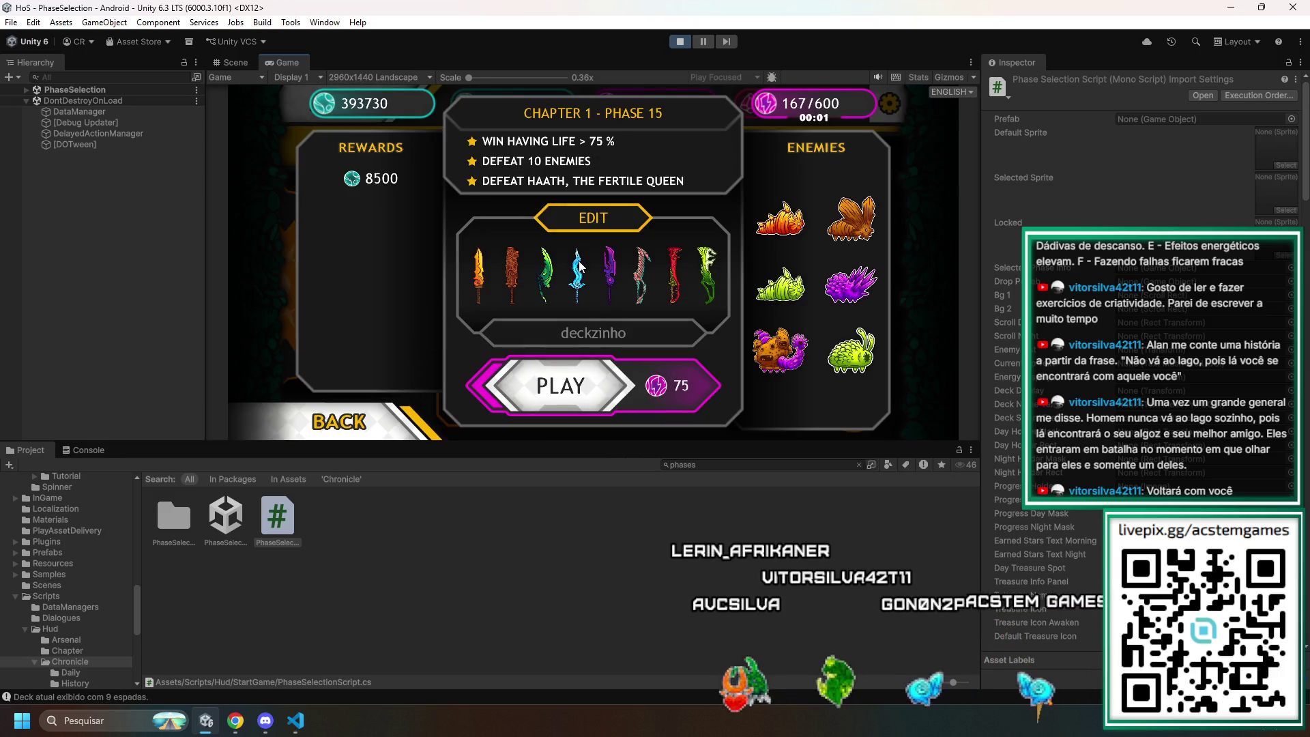
pyautogui.click(339, 424)
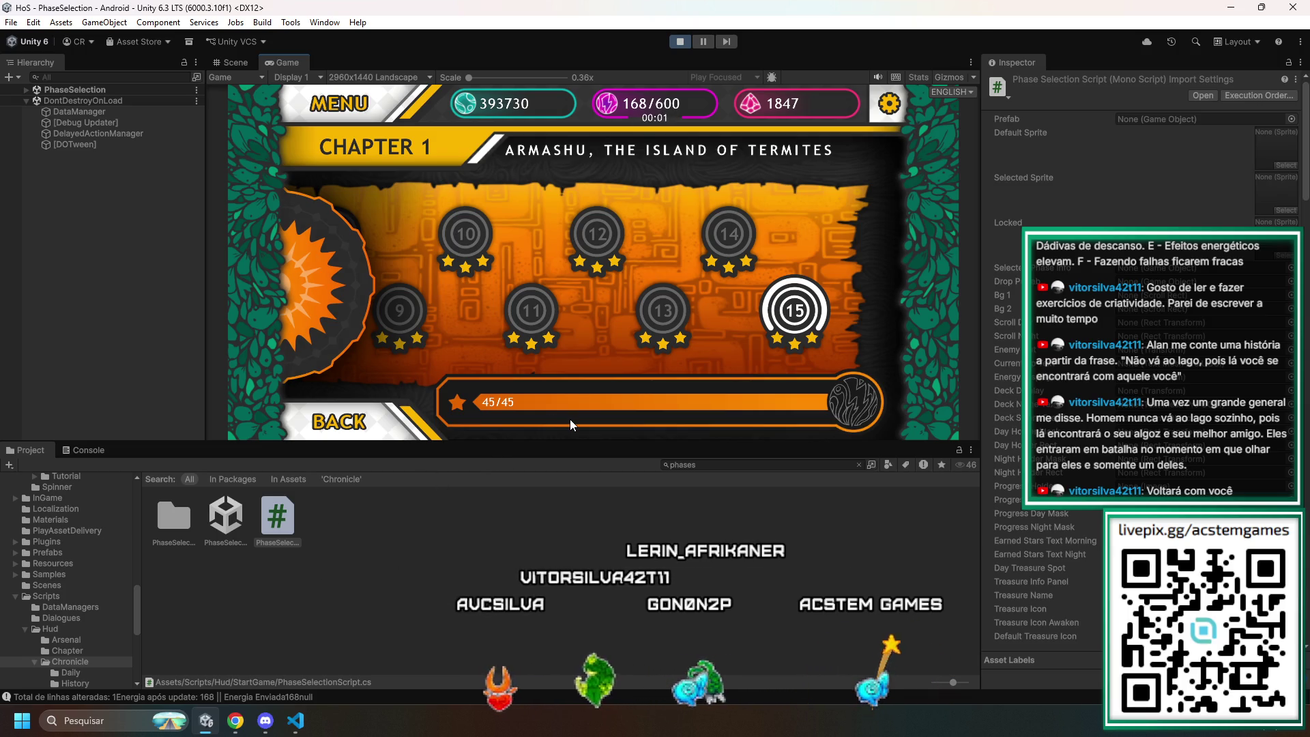
pyautogui.hotkey('alt', 'Tab')
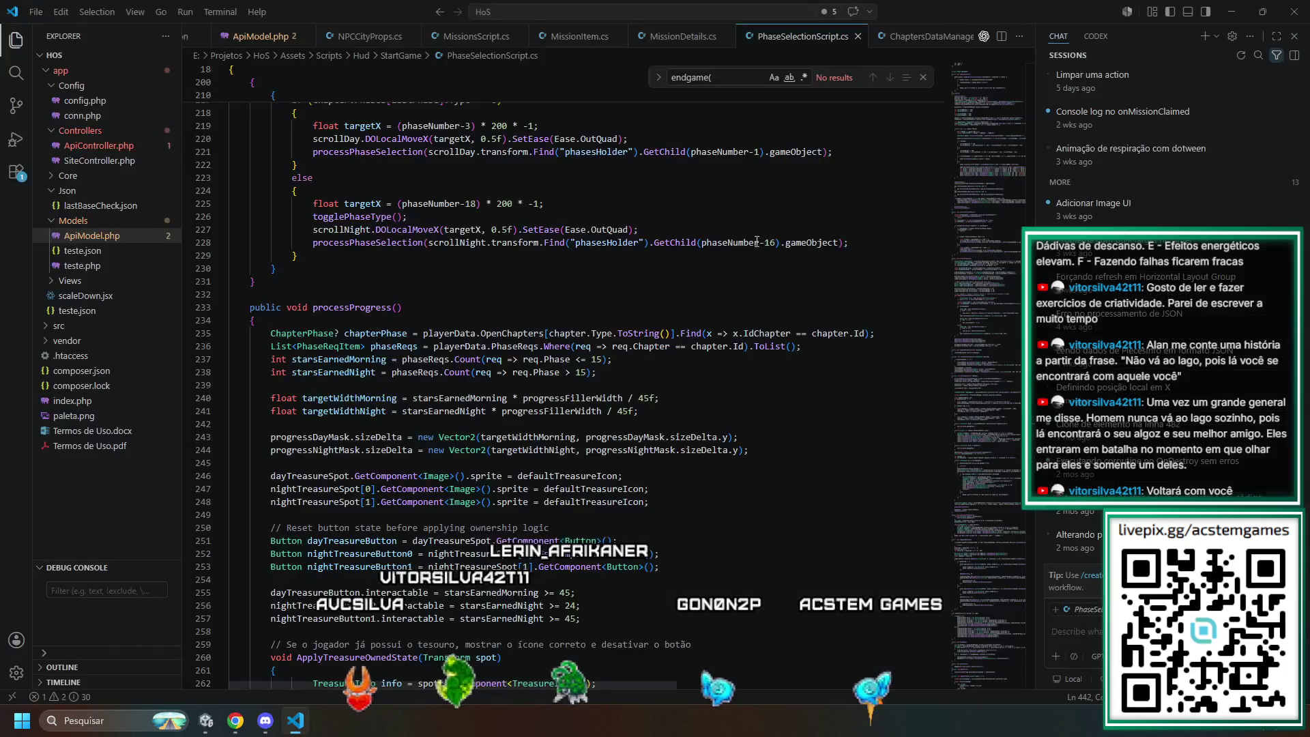
# - Find 'alert' to reach PlayGame's alert check and select its UpdateStringReferences call
pyautogui.write('alert')
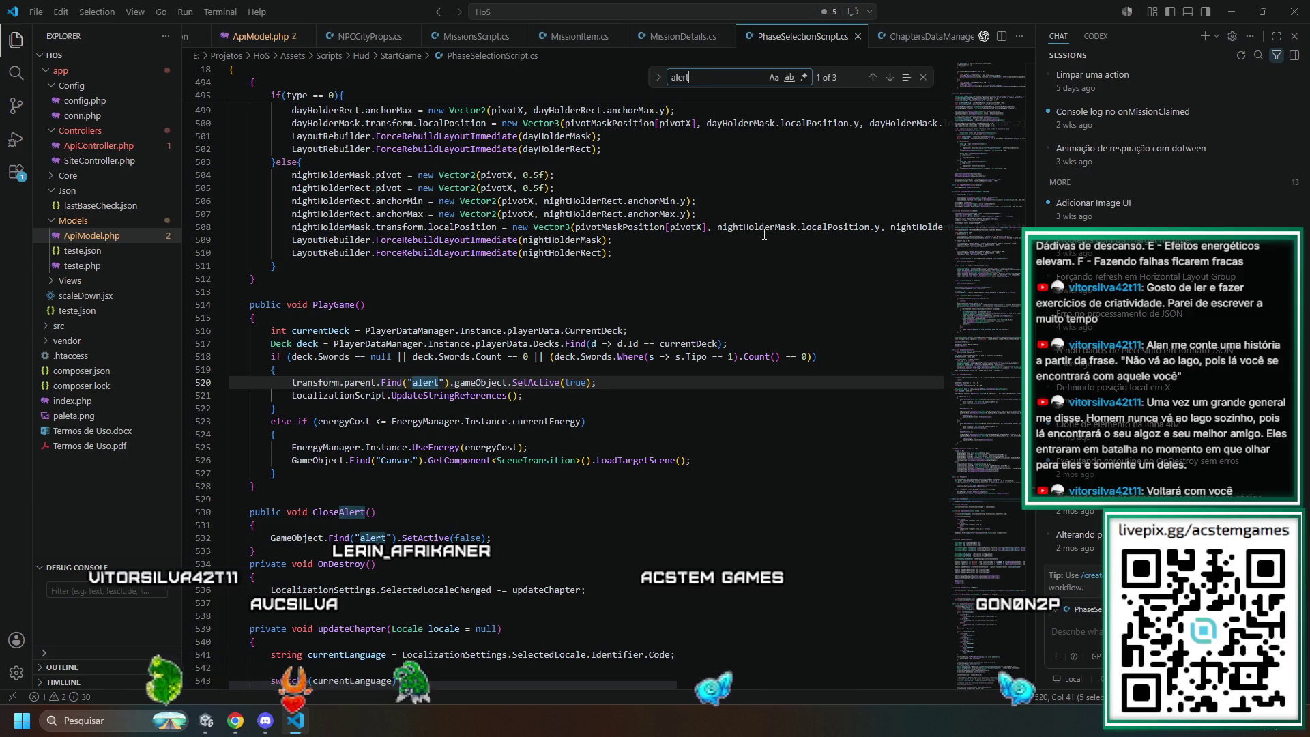
pyautogui.click(335, 380)
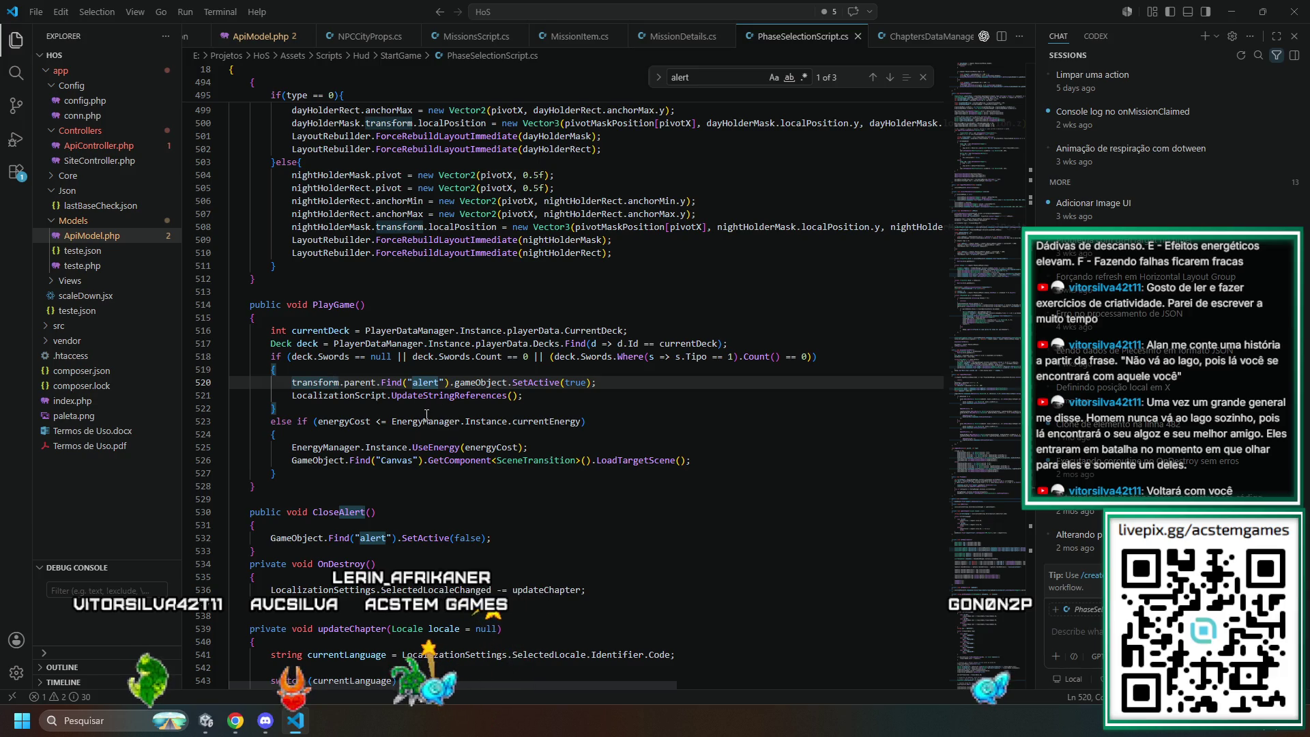
pyautogui.doubleClick(469, 394)
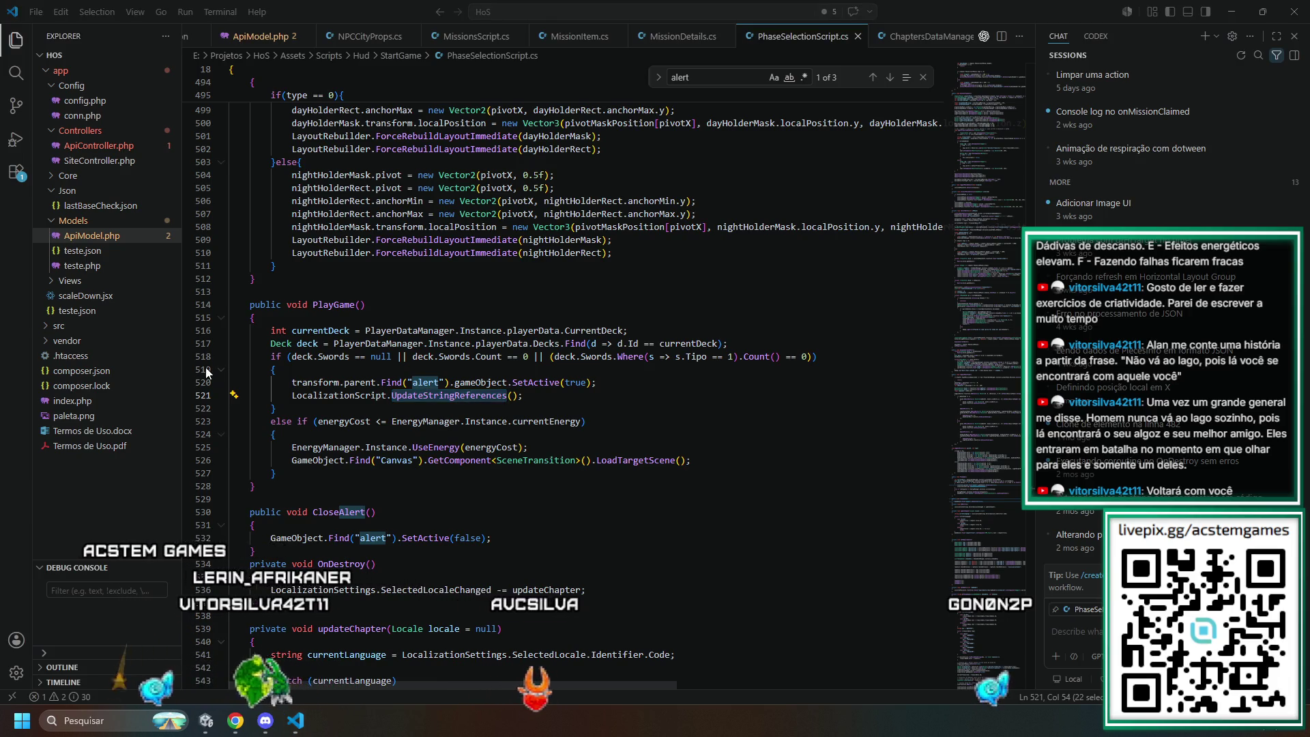
pyautogui.hotkey('alt', 'Tab')
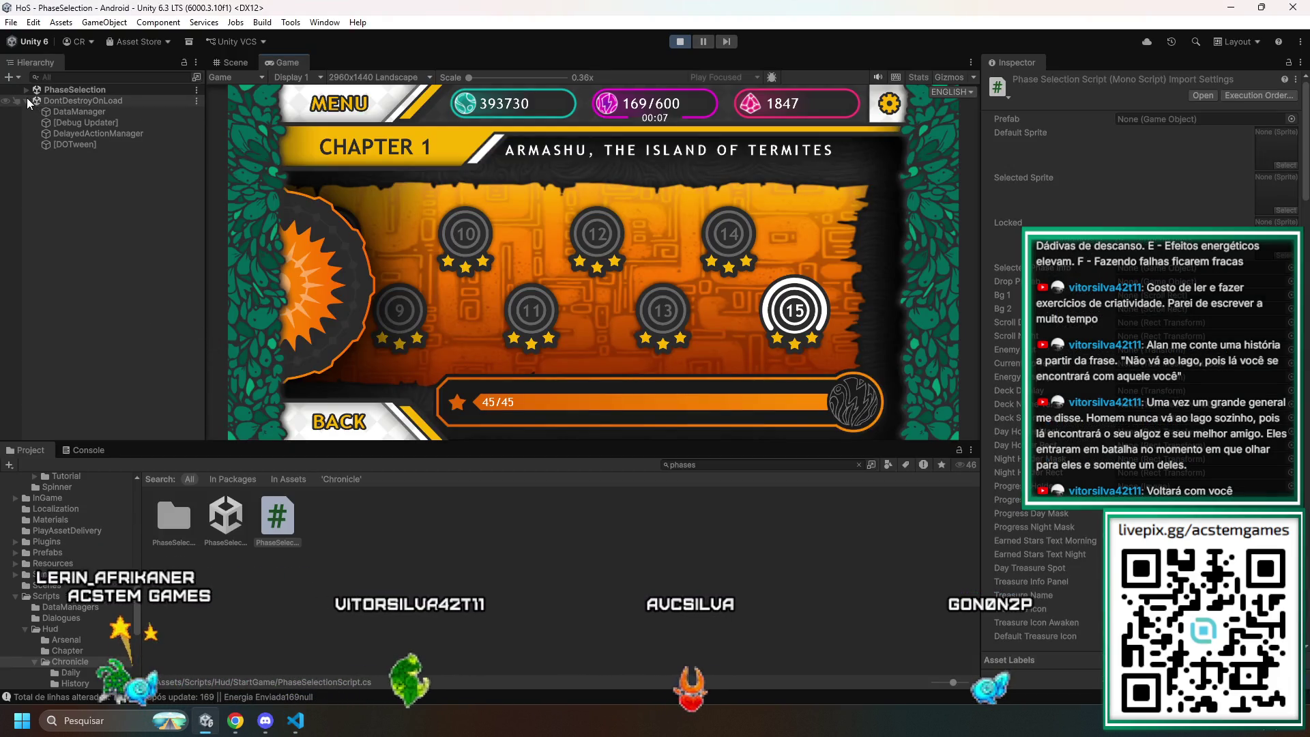
# - Expand PhaseSelection > Canvas and activate the alert object so its popup appears
pyautogui.click(28, 100)
pyautogui.click(26, 89)
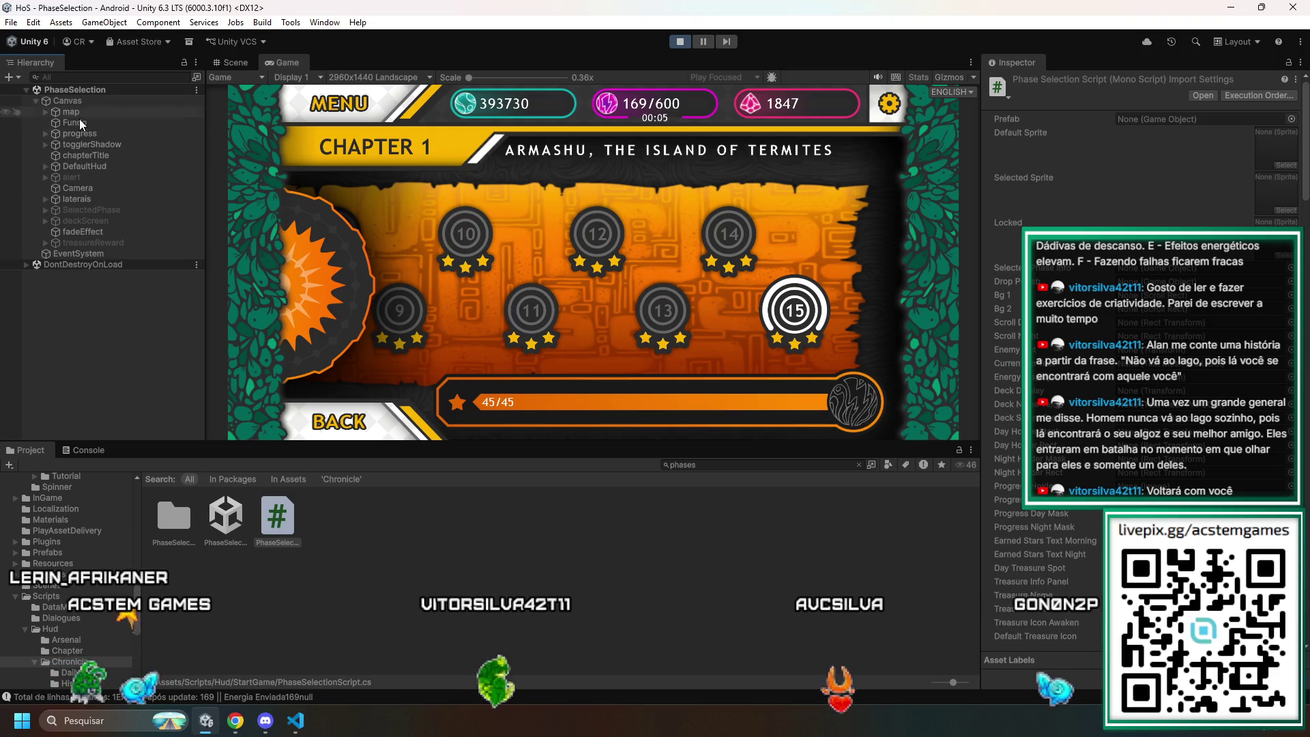
pyautogui.click(109, 175)
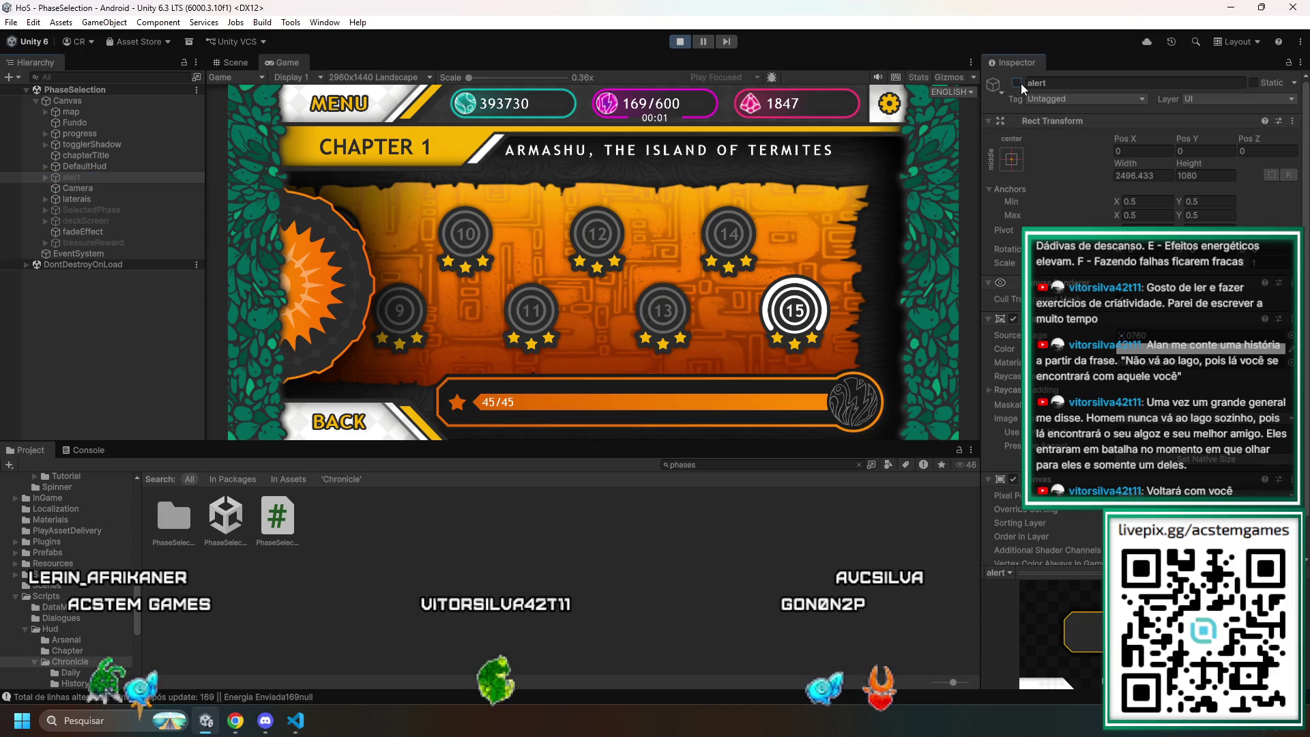
pyautogui.click(1017, 83)
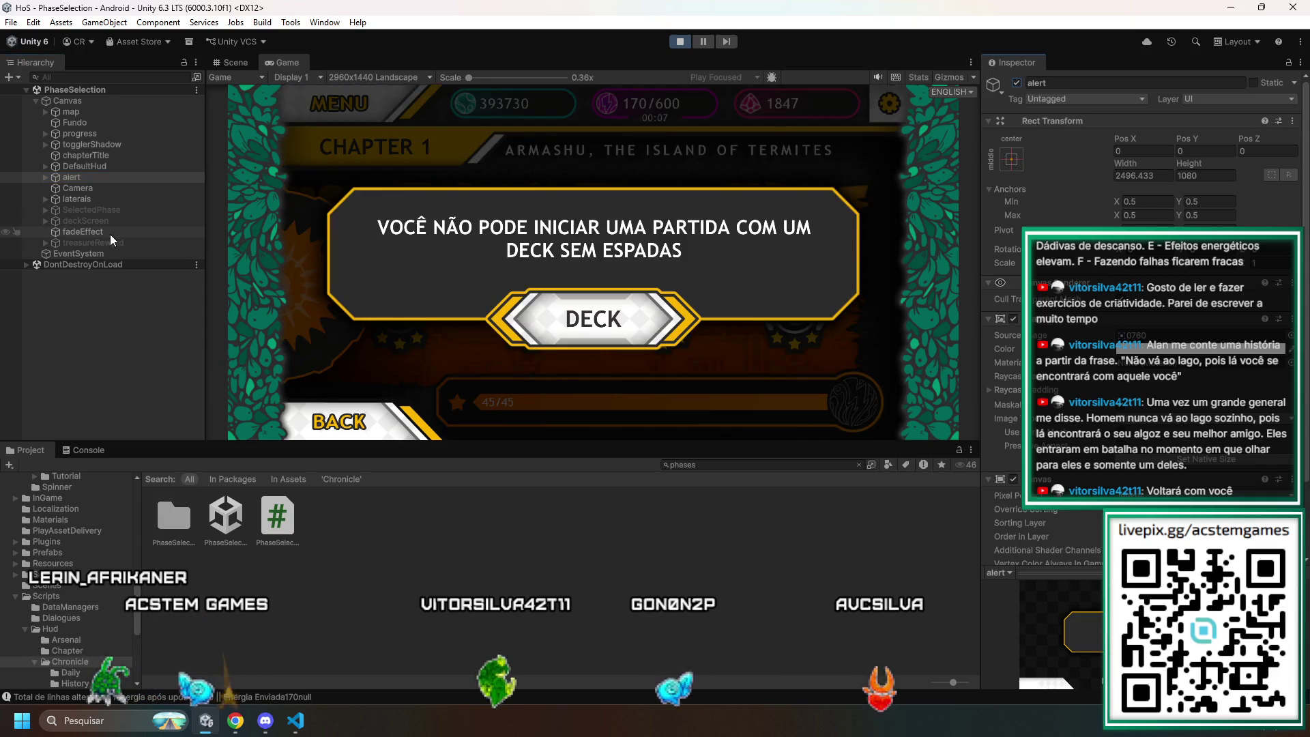
# - Inspect the alert's children: btnBack, backText, btnDeck and the warning text
pyautogui.click(47, 177)
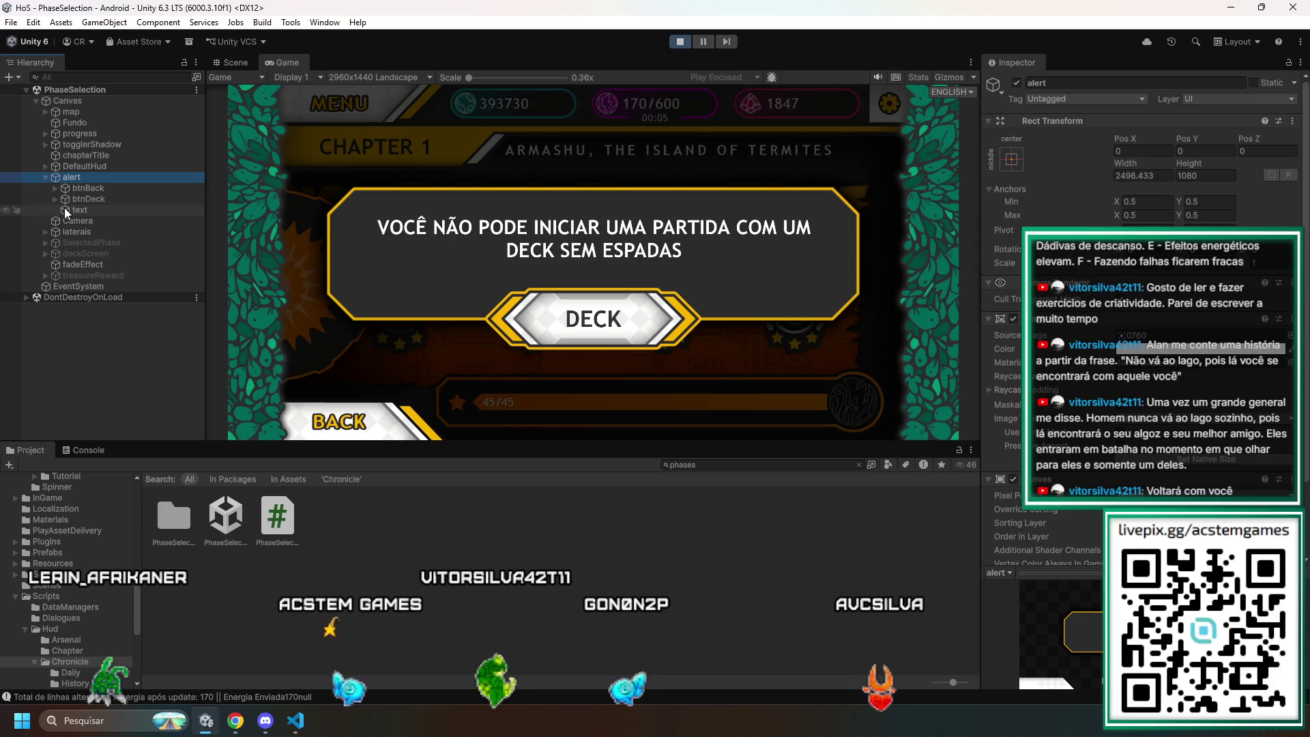
pyautogui.click(92, 188)
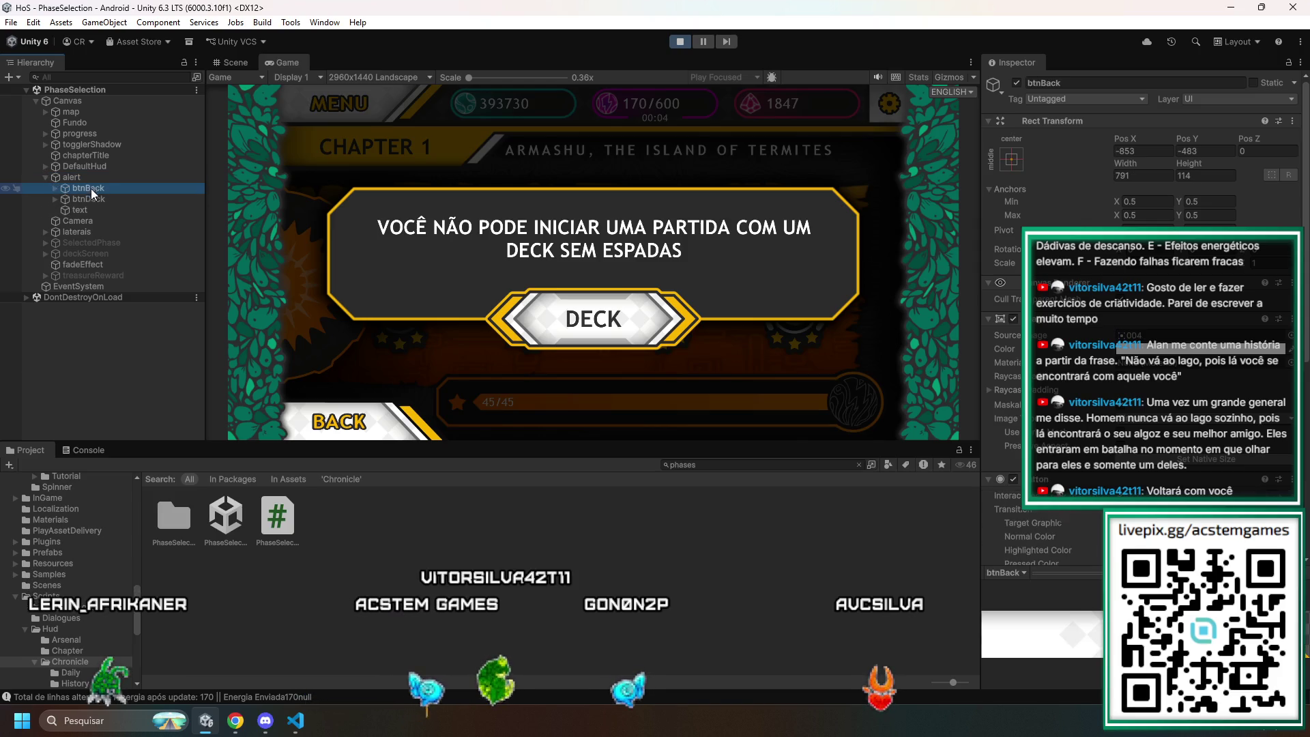
pyautogui.click(55, 189)
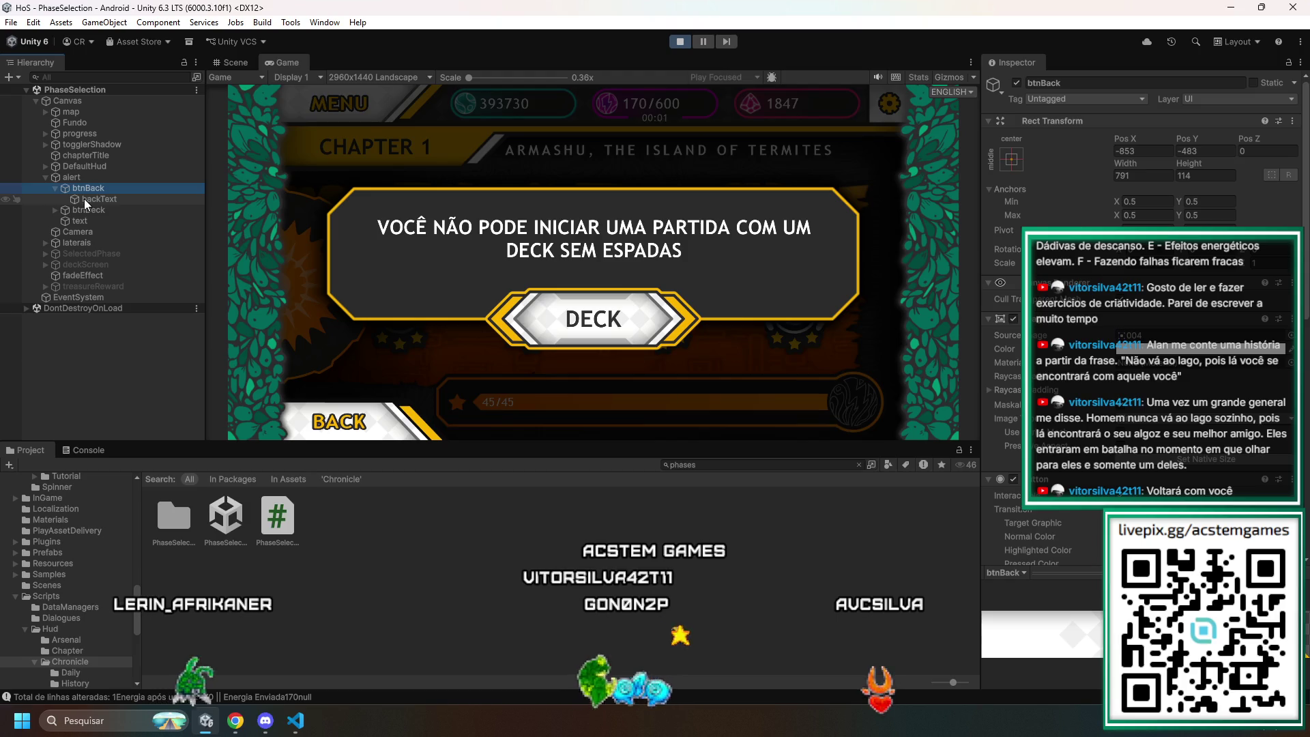
pyautogui.click(85, 199)
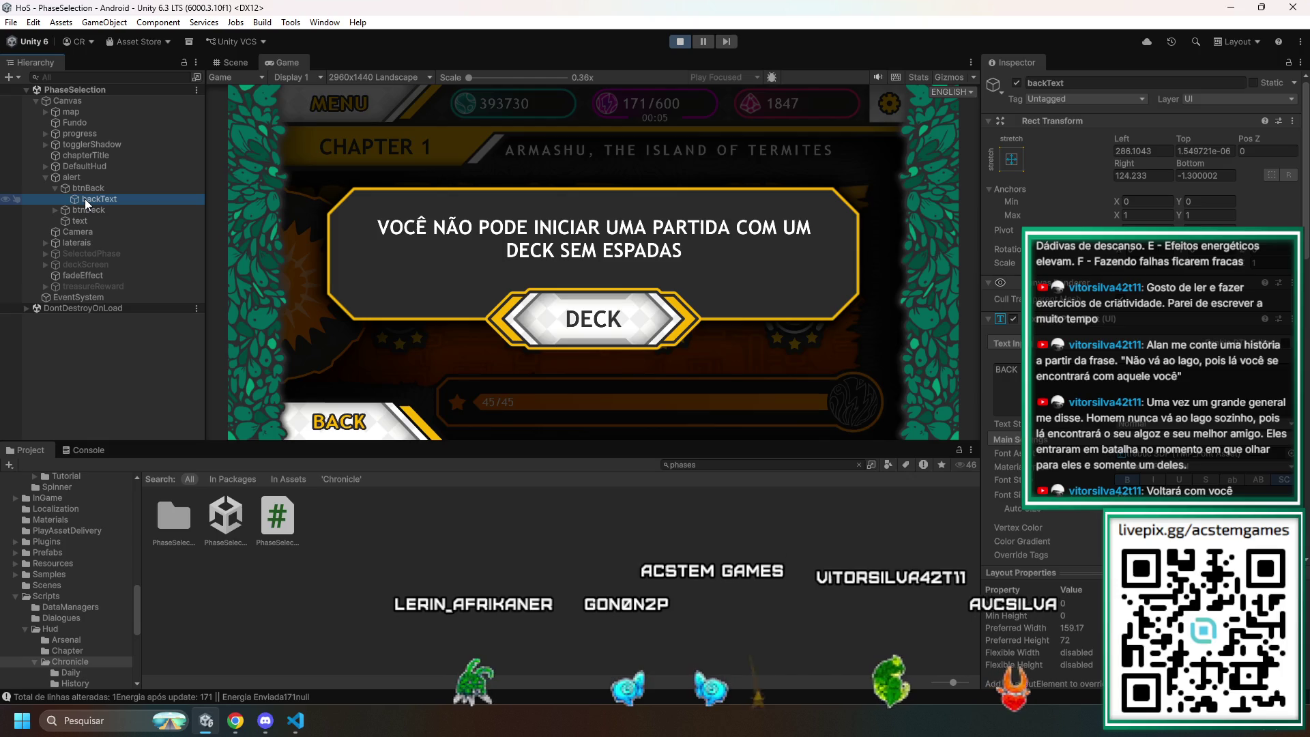
pyautogui.click(53, 187)
pyautogui.click(88, 198)
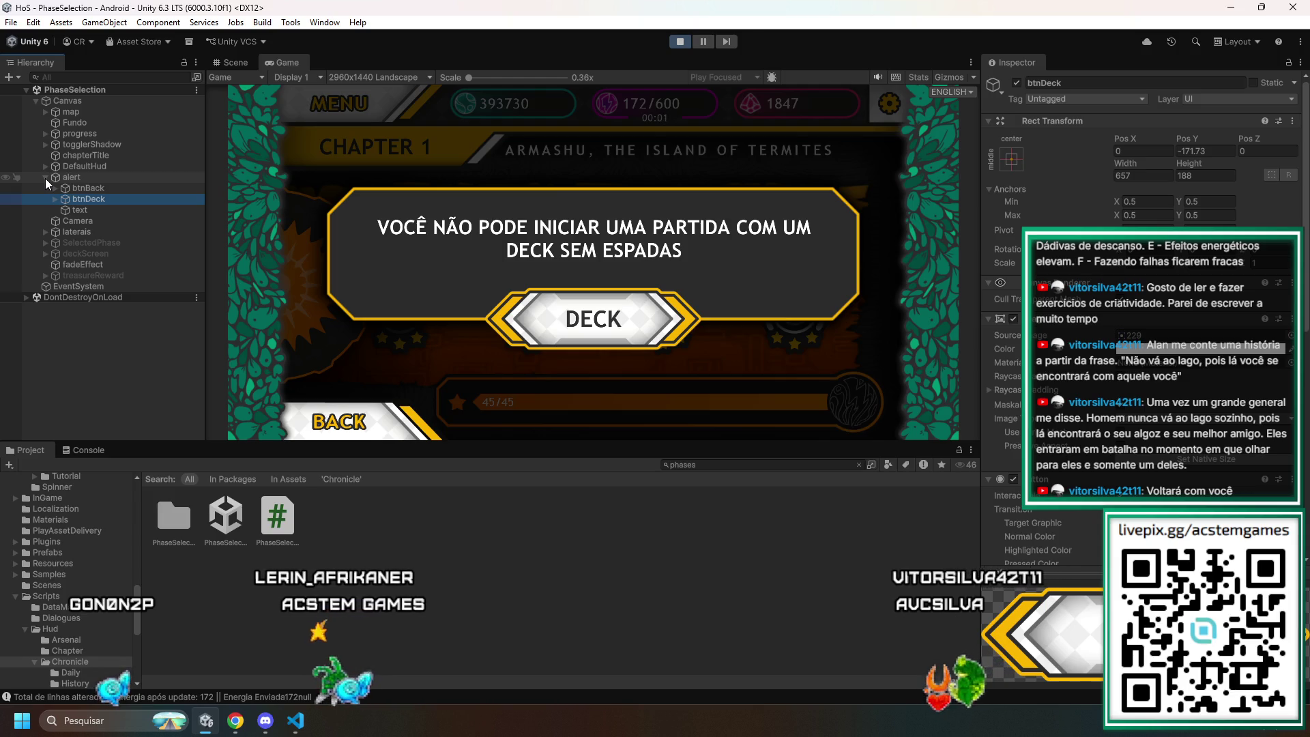
pyautogui.click(75, 210)
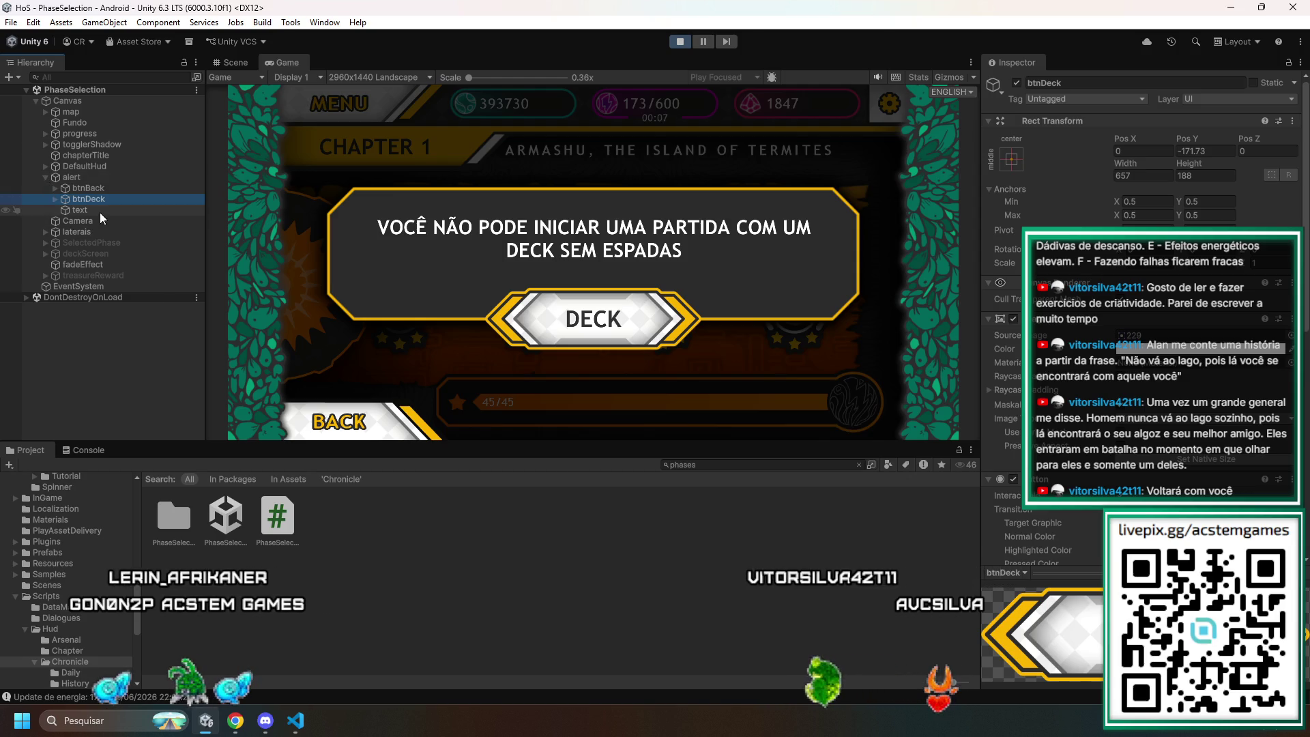
pyautogui.scroll(-8, 1017, 447)
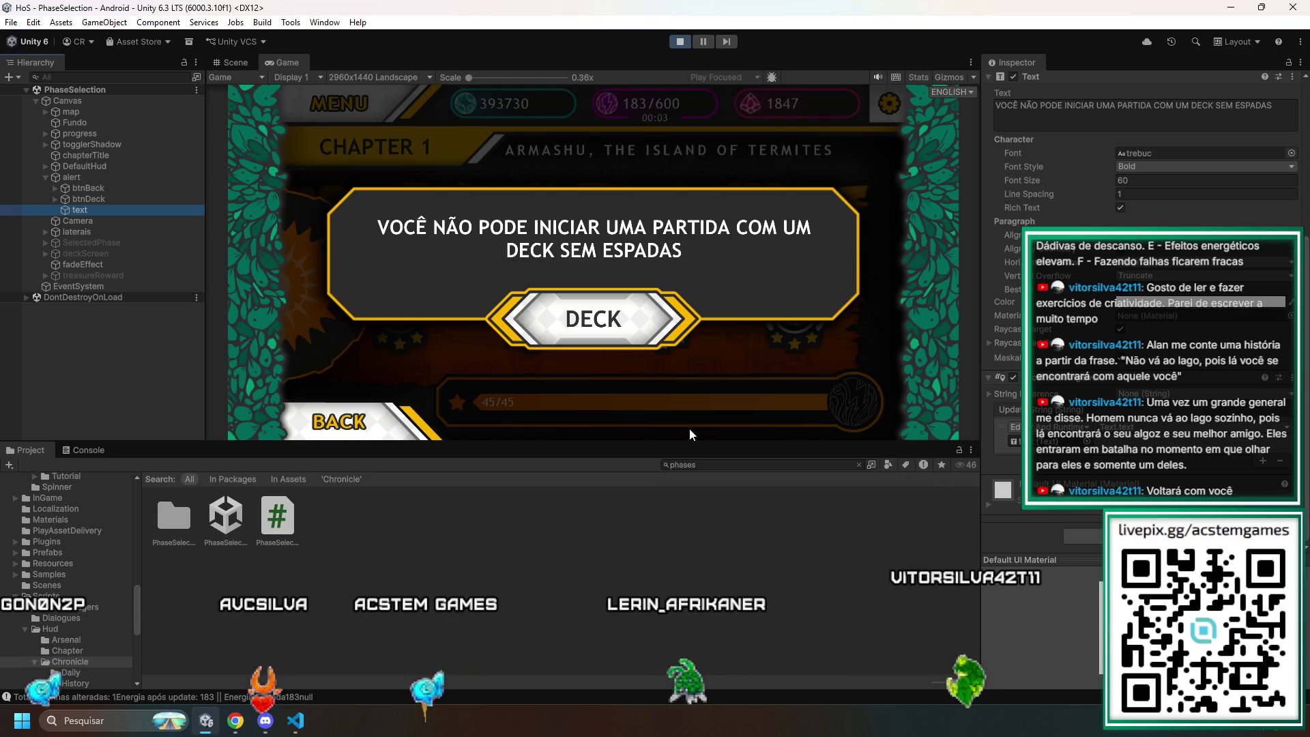
# - Deactivate the alert popup, stop Play mode and reopen the PhaseSelection scene
pyautogui.click(46, 177)
pyautogui.click(106, 177)
pyautogui.scroll(3, 1068, 186)
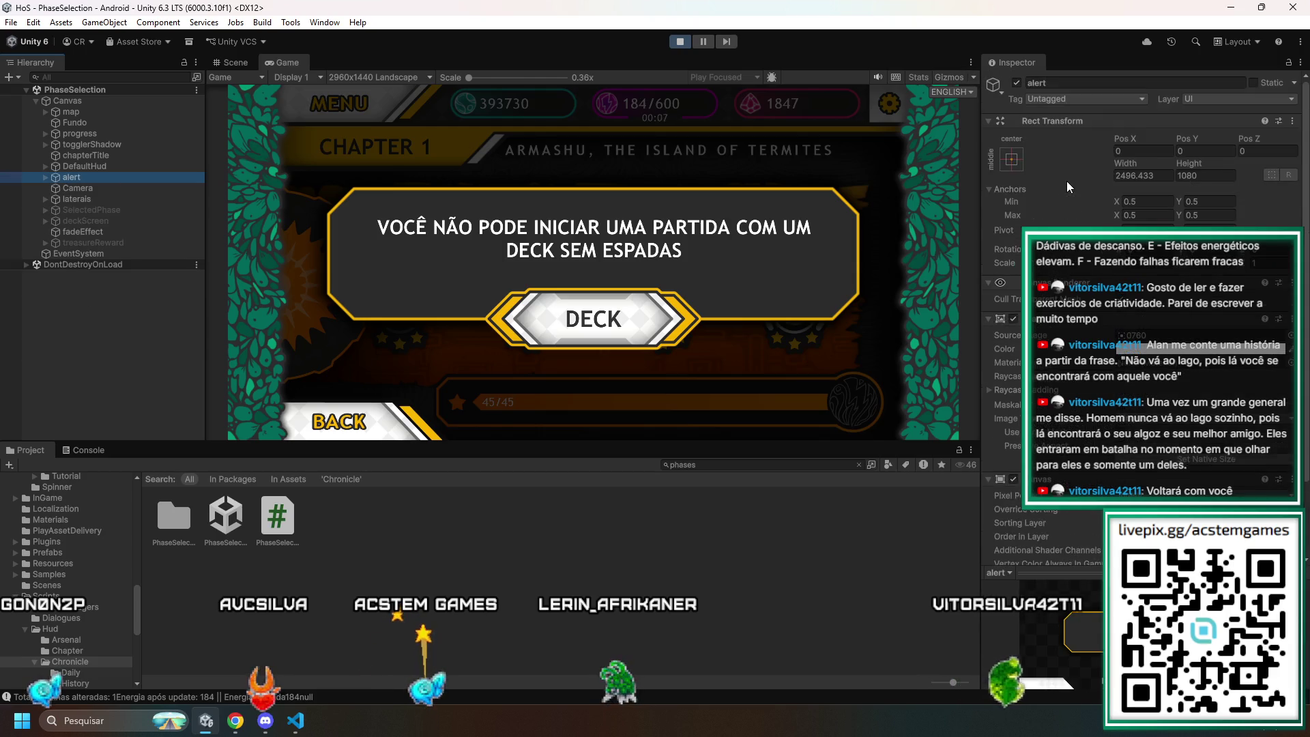
pyautogui.click(1018, 84)
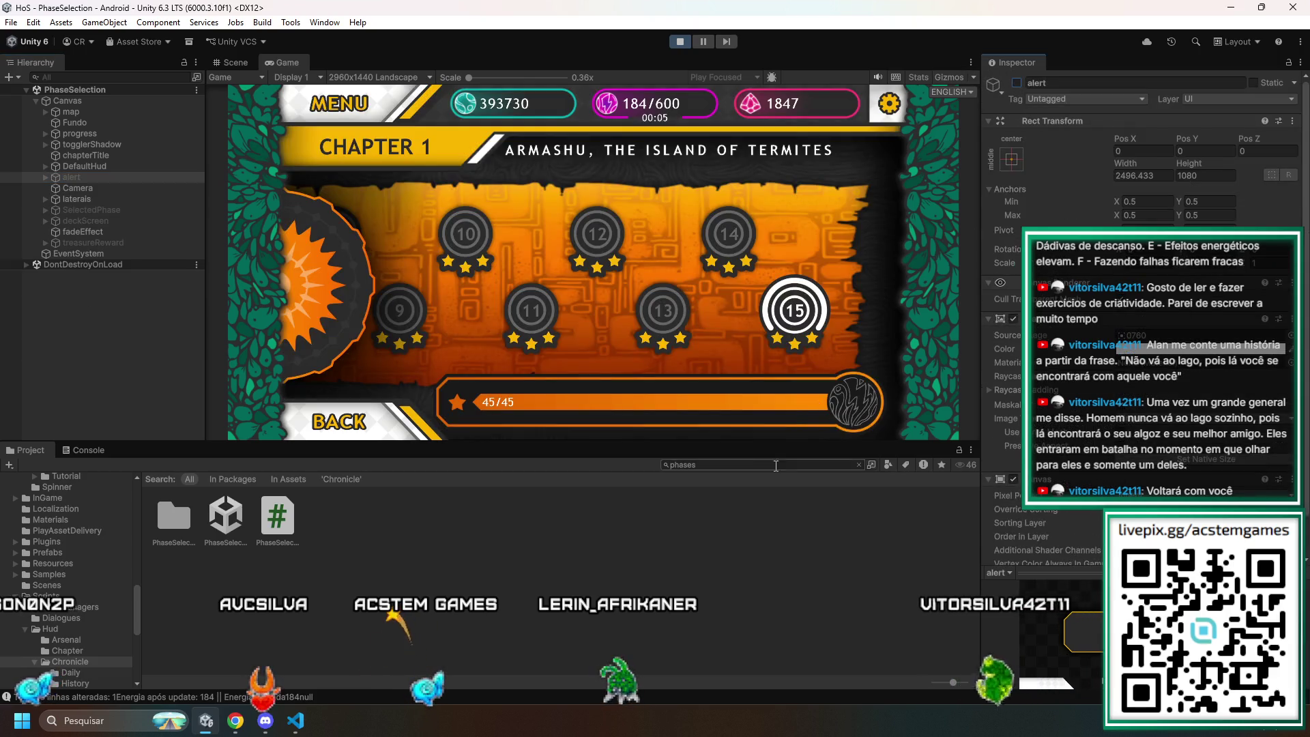
pyautogui.hotkey('ctrl', 'p')
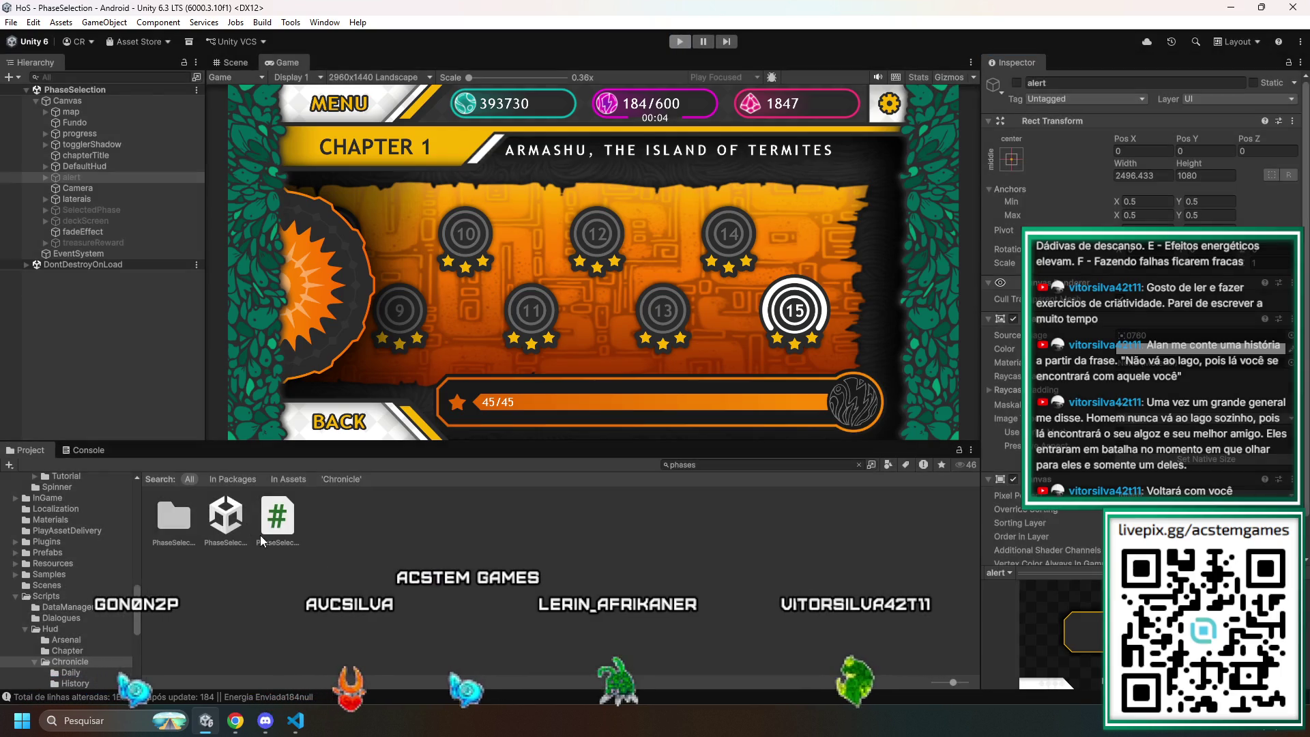
pyautogui.doubleClick(221, 507)
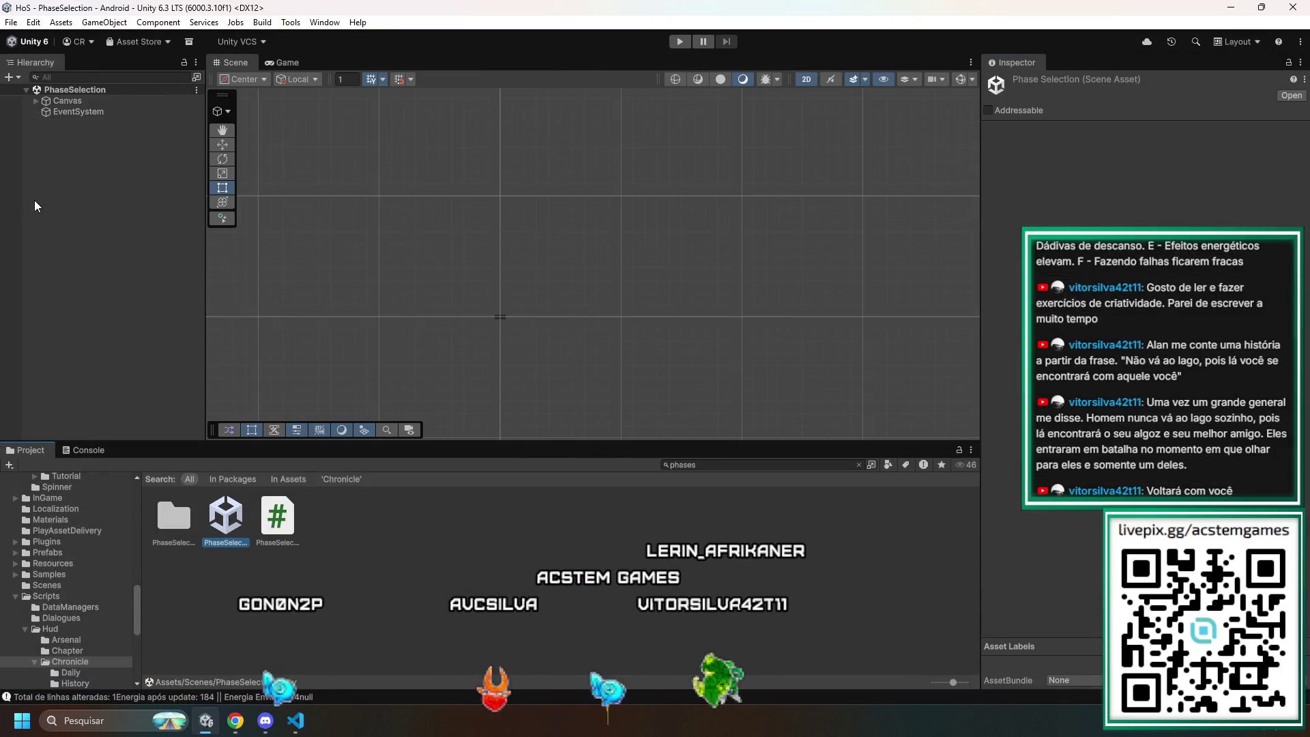
# - Duplicate the Canvas's alert object and rename the copy to alert2
pyautogui.click(35, 101)
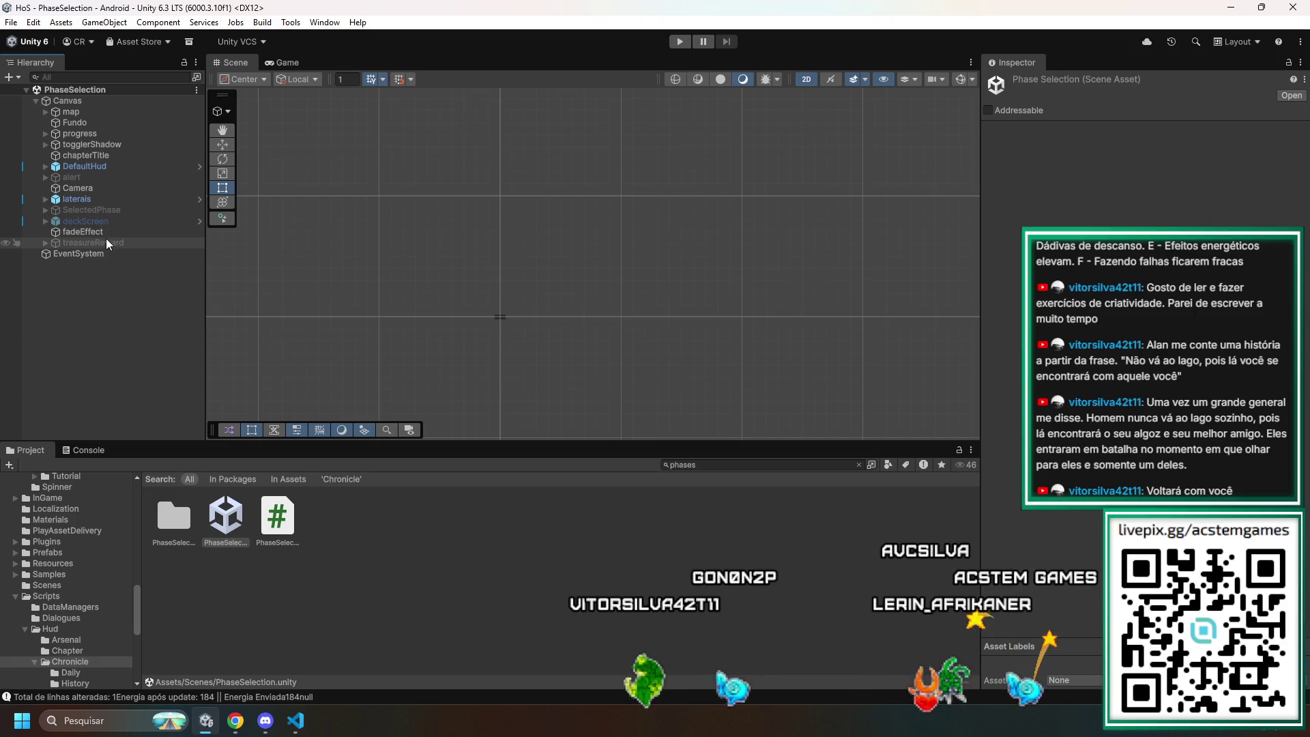
pyautogui.click(75, 177)
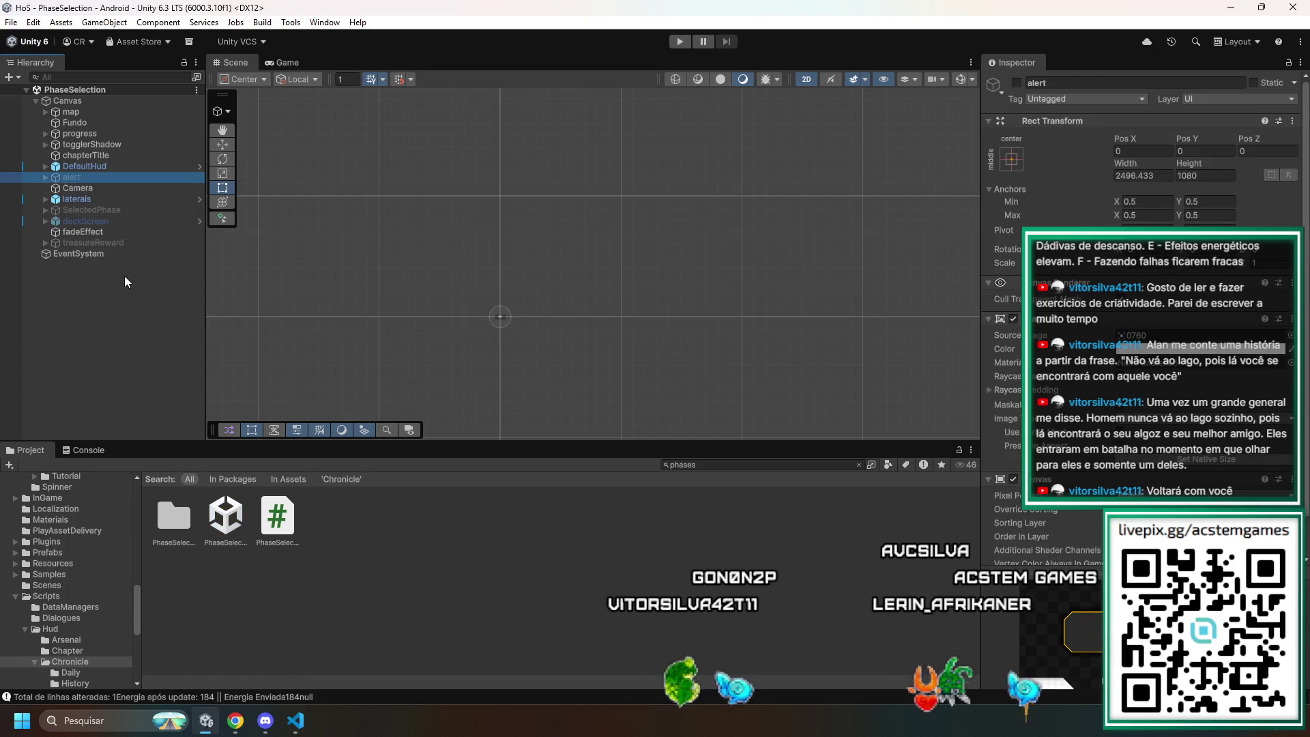
pyautogui.hotkey('ctrl', 'd')
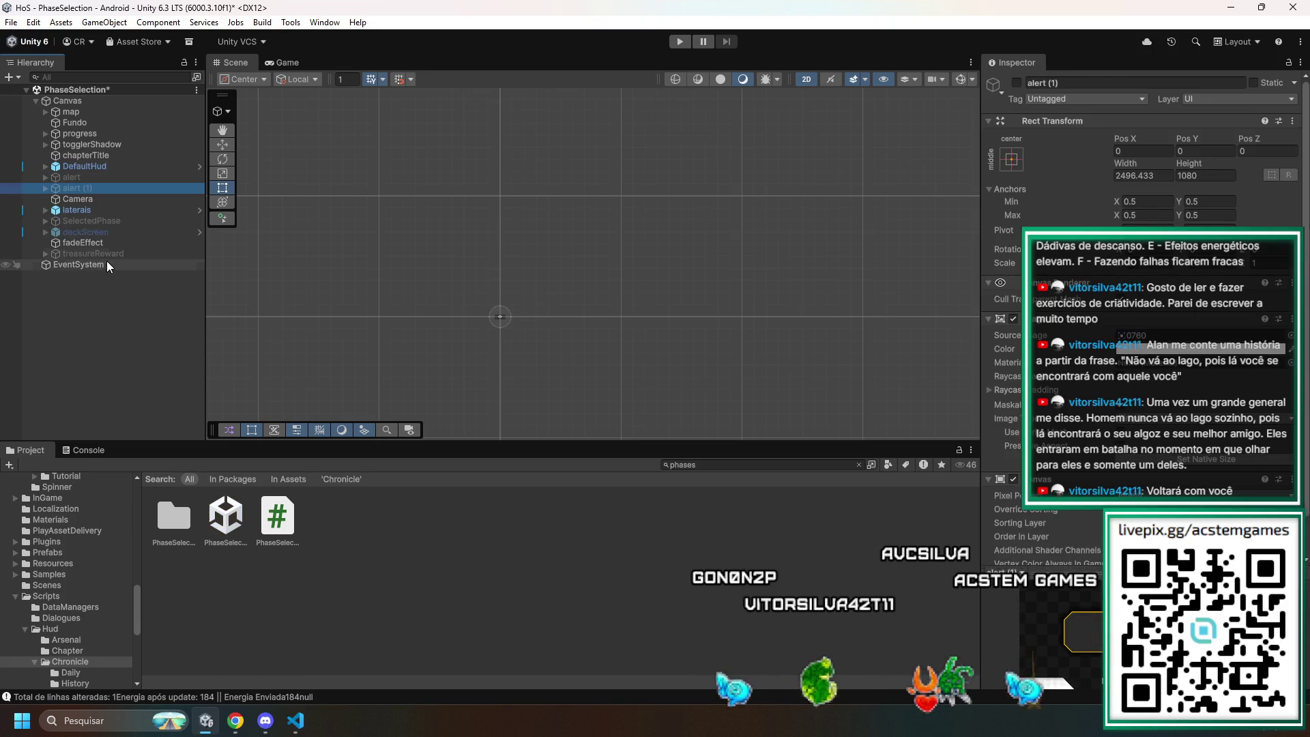
pyautogui.press('F2')
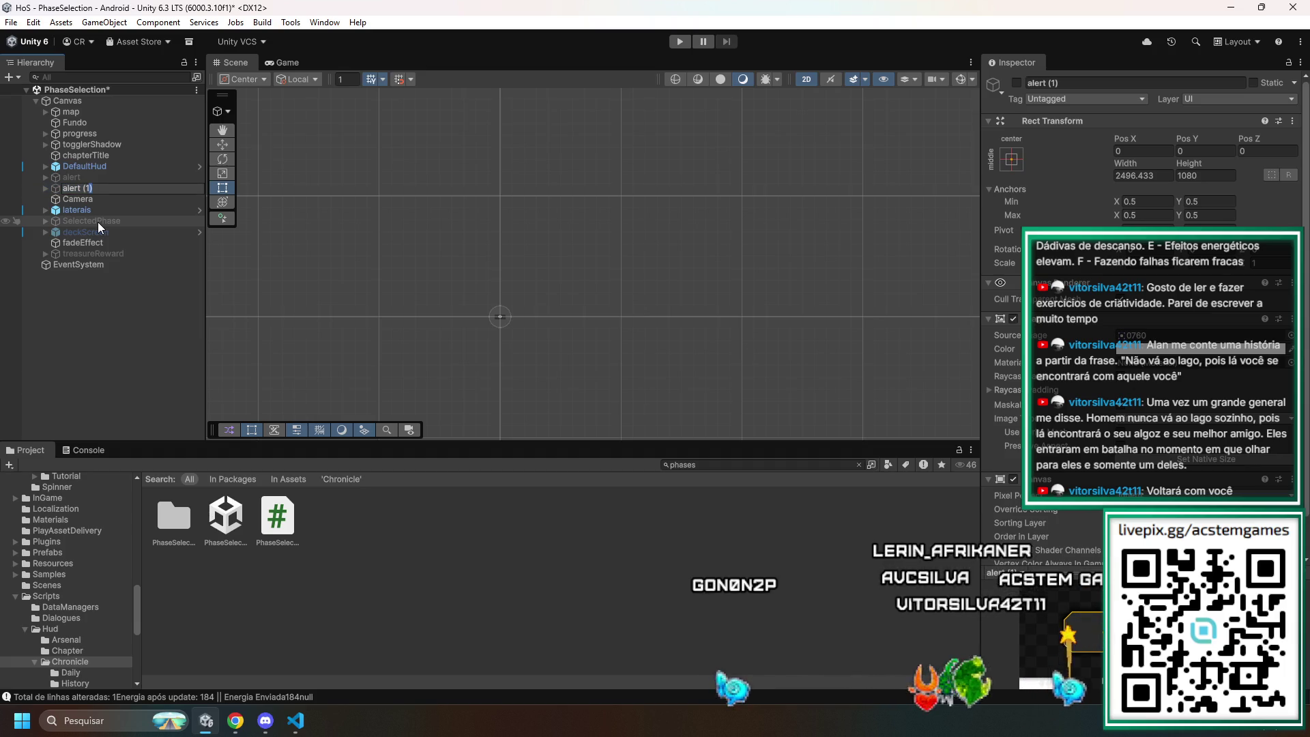
pyautogui.write('2')
pyautogui.press('Return')
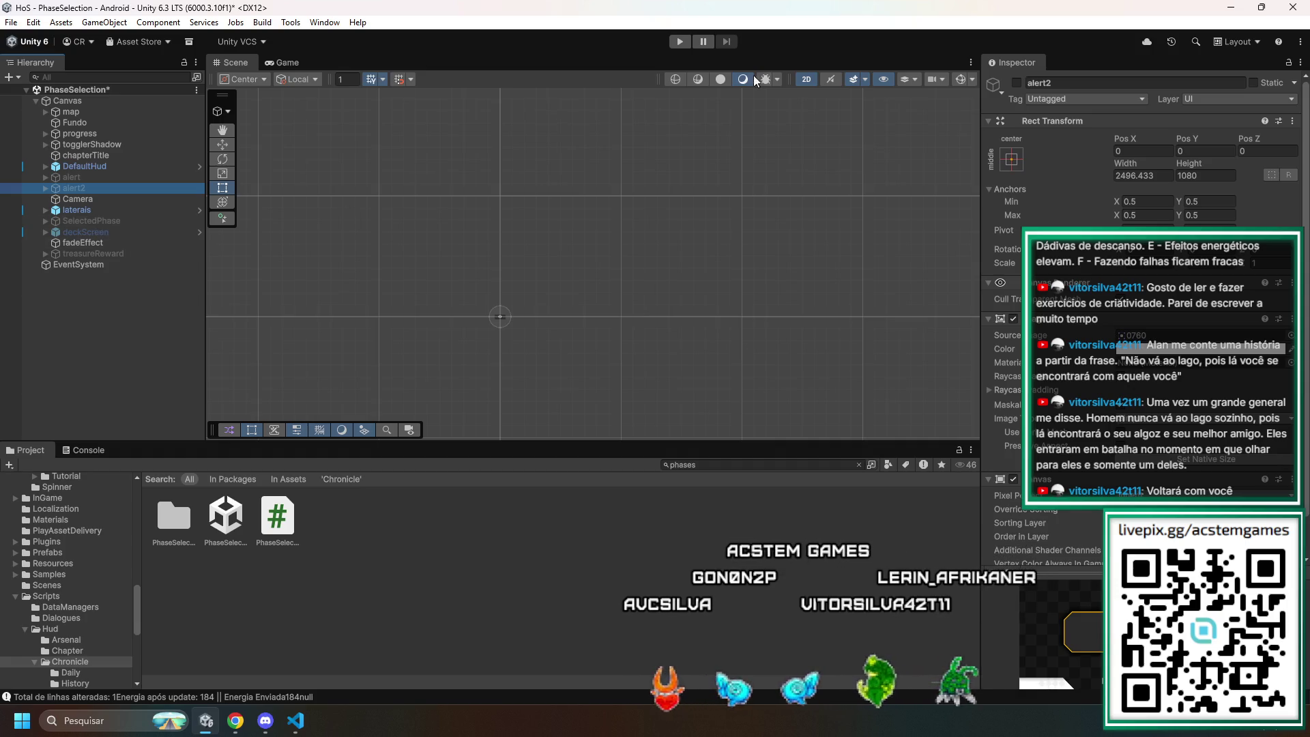
pyautogui.scroll(-2, 1054, 391)
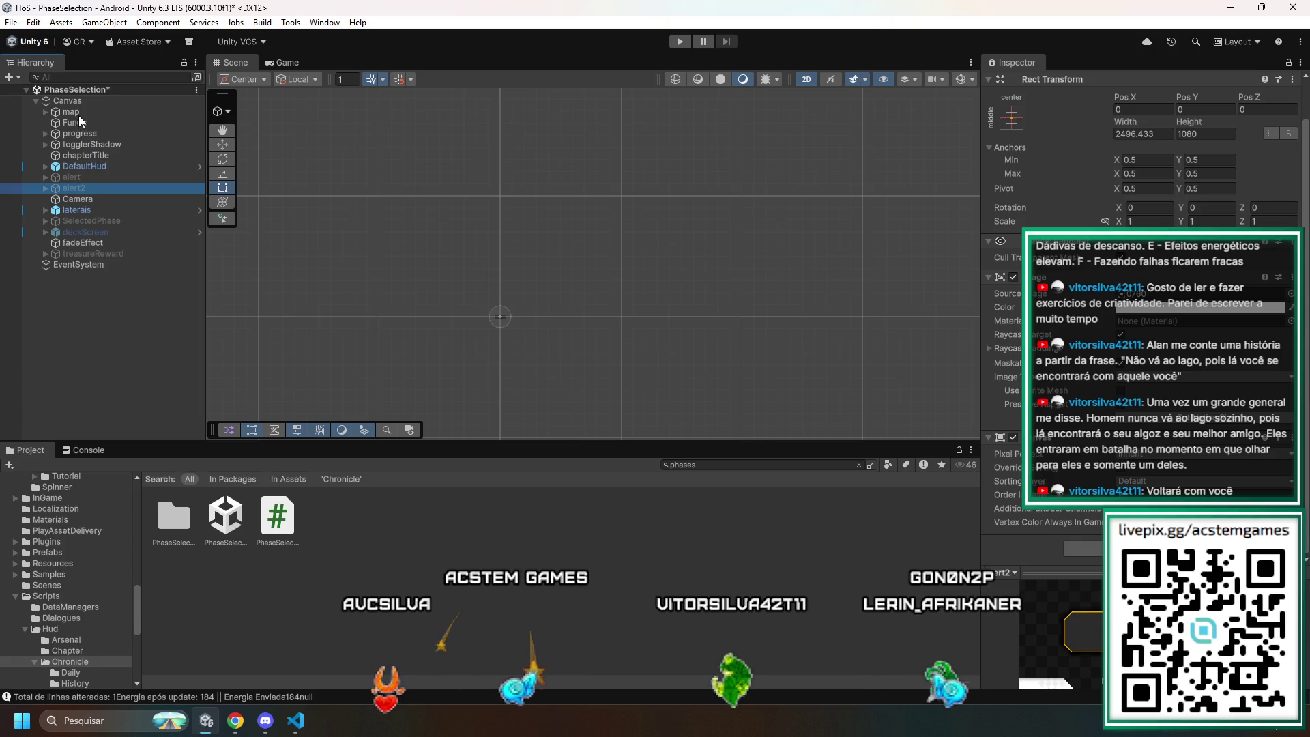
# - Inspect the map, alert2 and togglerShadow objects in the Inspector
pyautogui.click(78, 114)
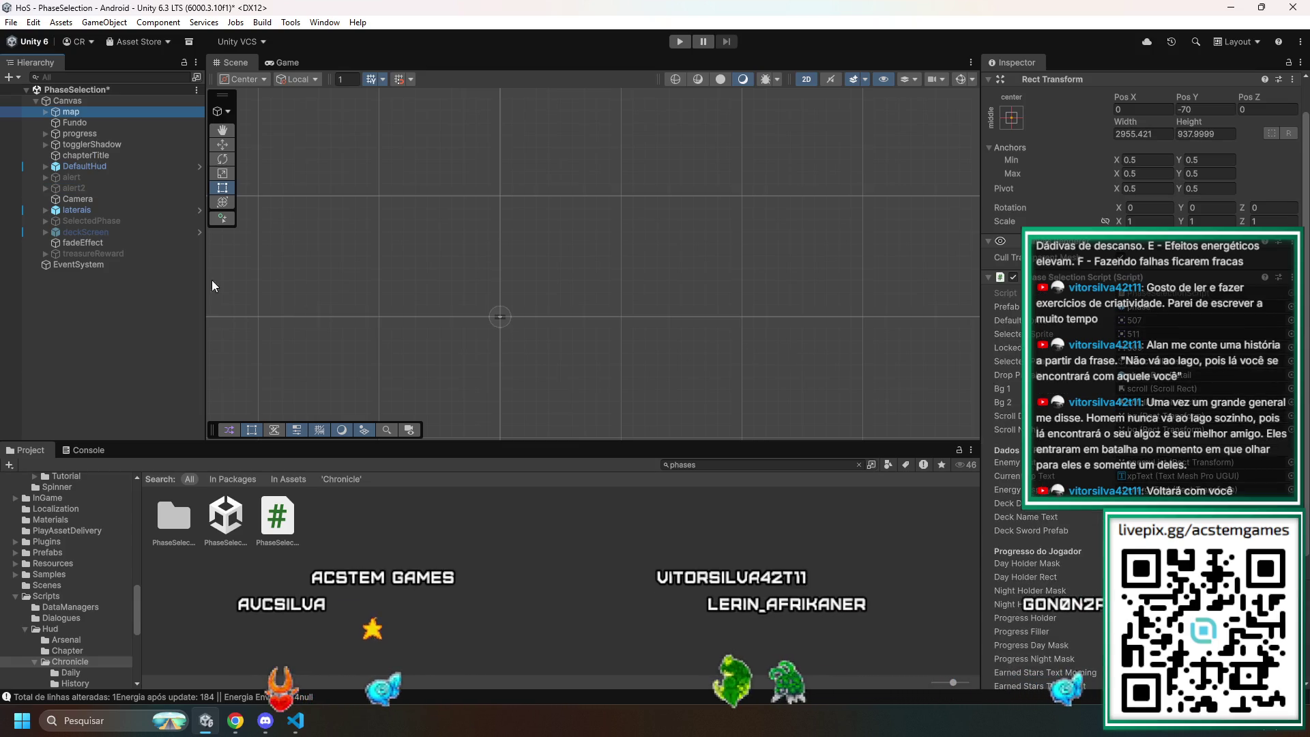
pyautogui.click(87, 186)
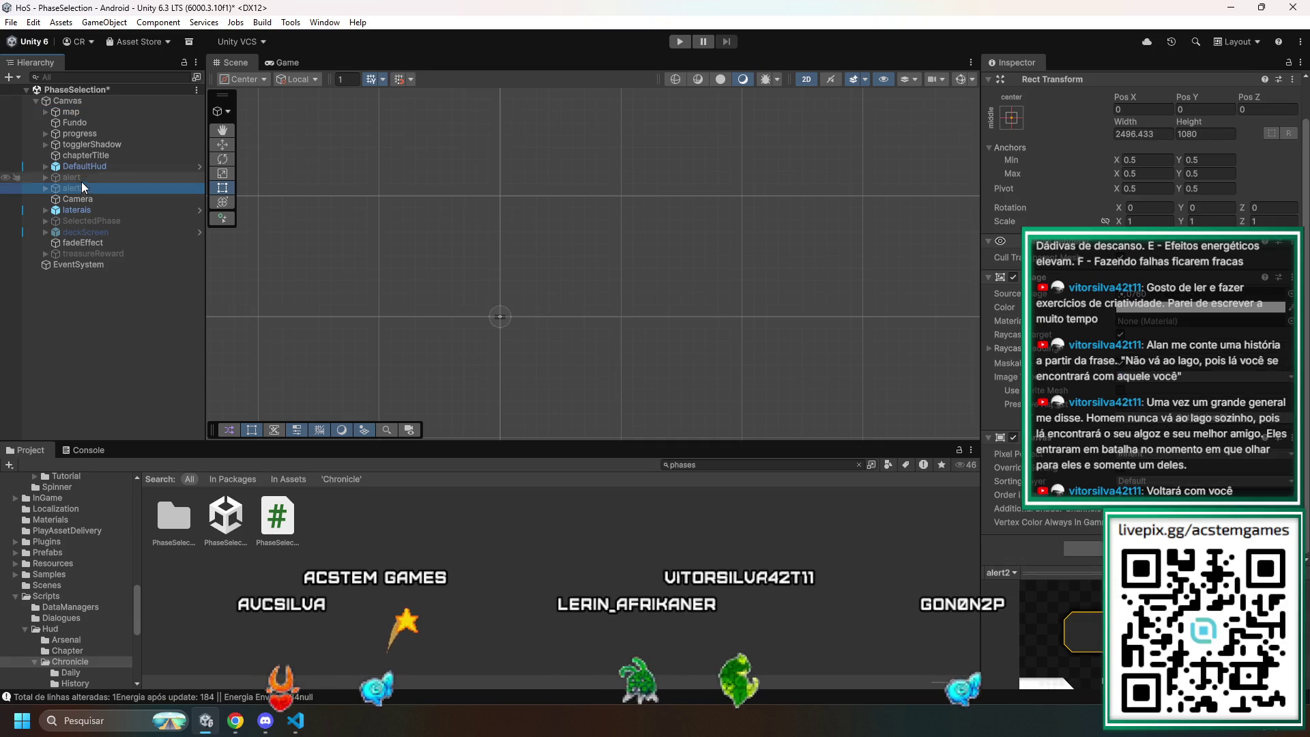
pyautogui.click(71, 113)
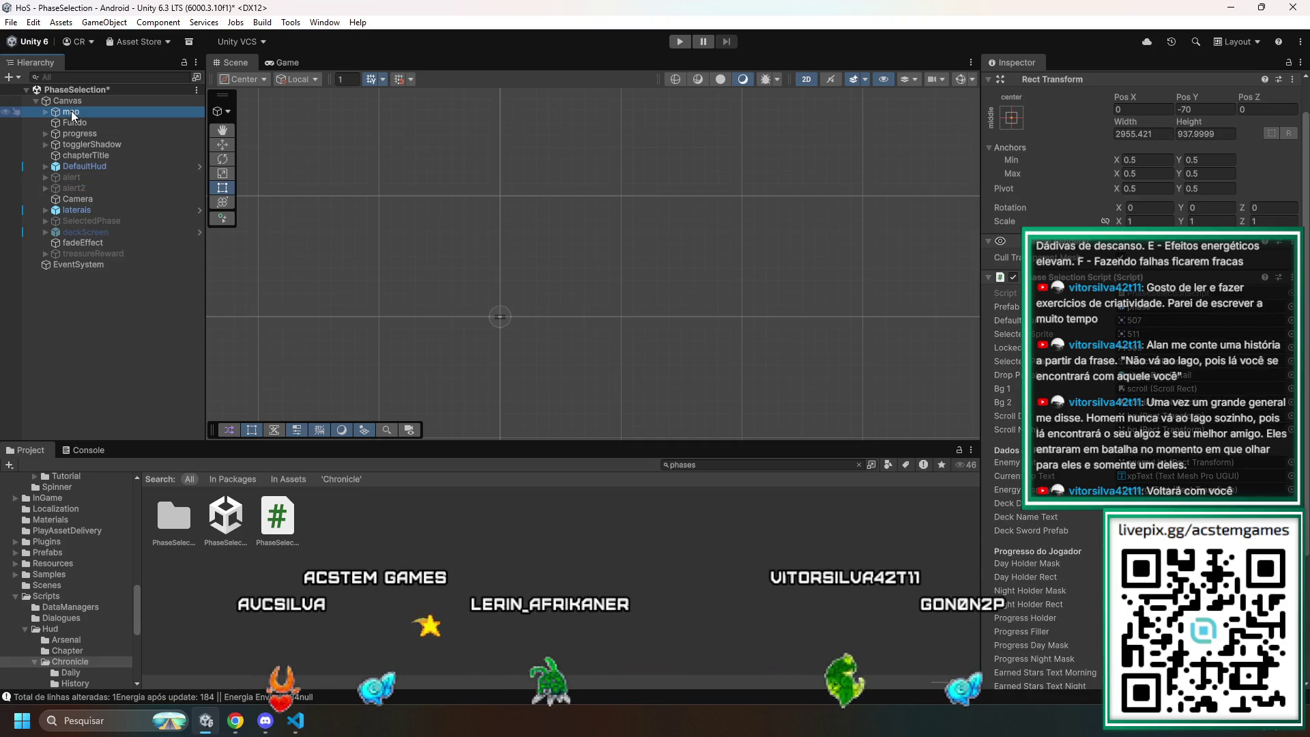
pyautogui.scroll(-5, 1016, 477)
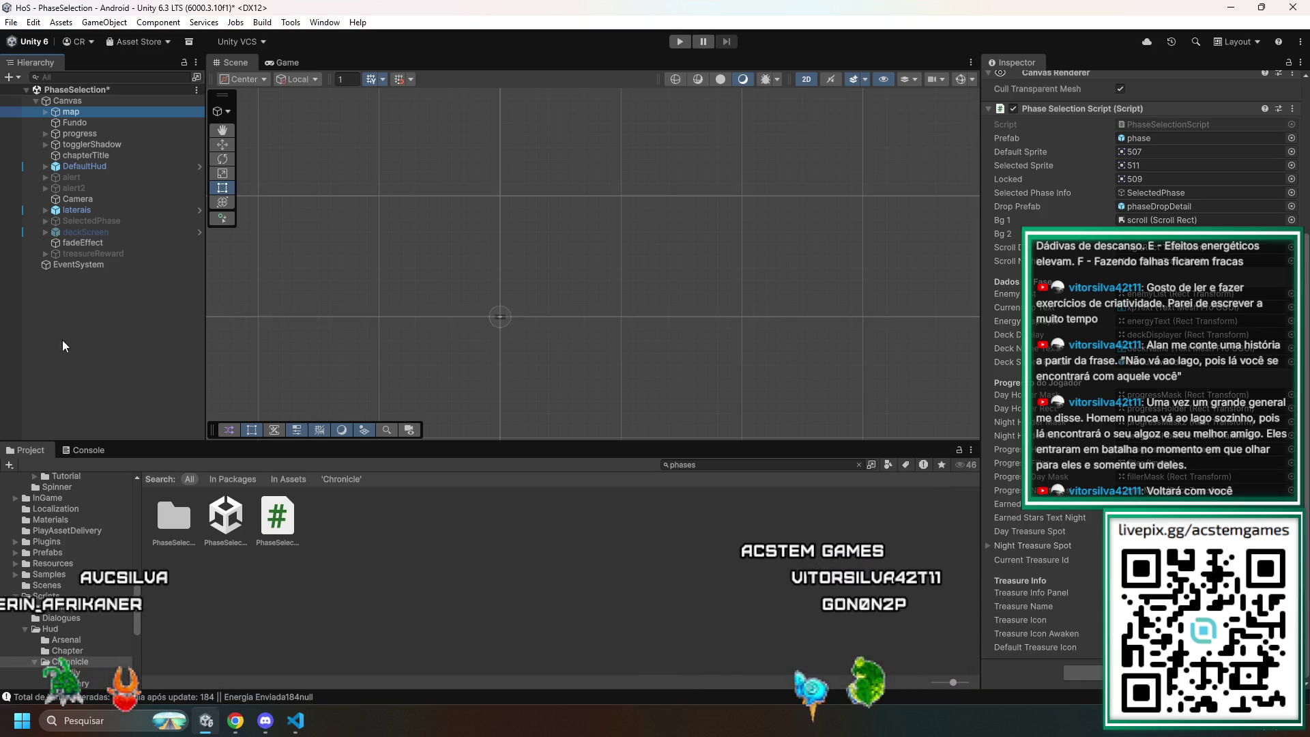
pyautogui.click(96, 142)
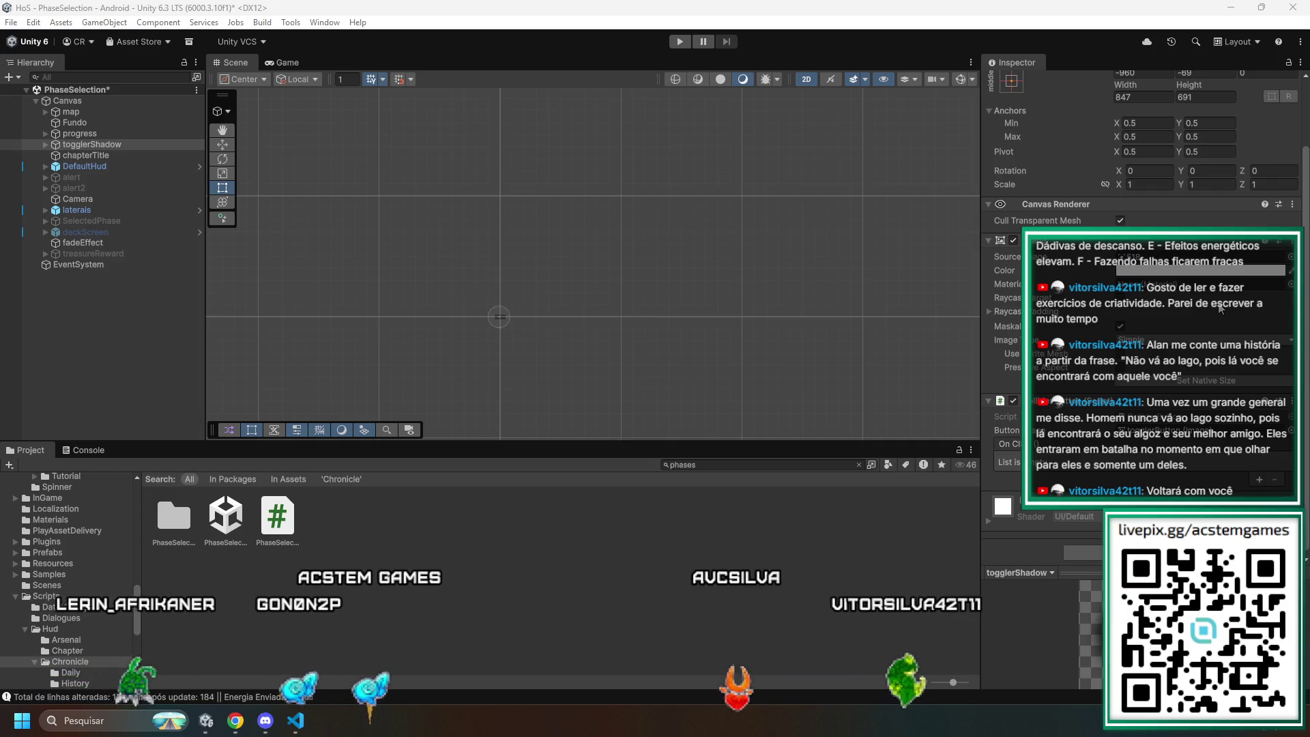
pyautogui.scroll(3, 1204, 290)
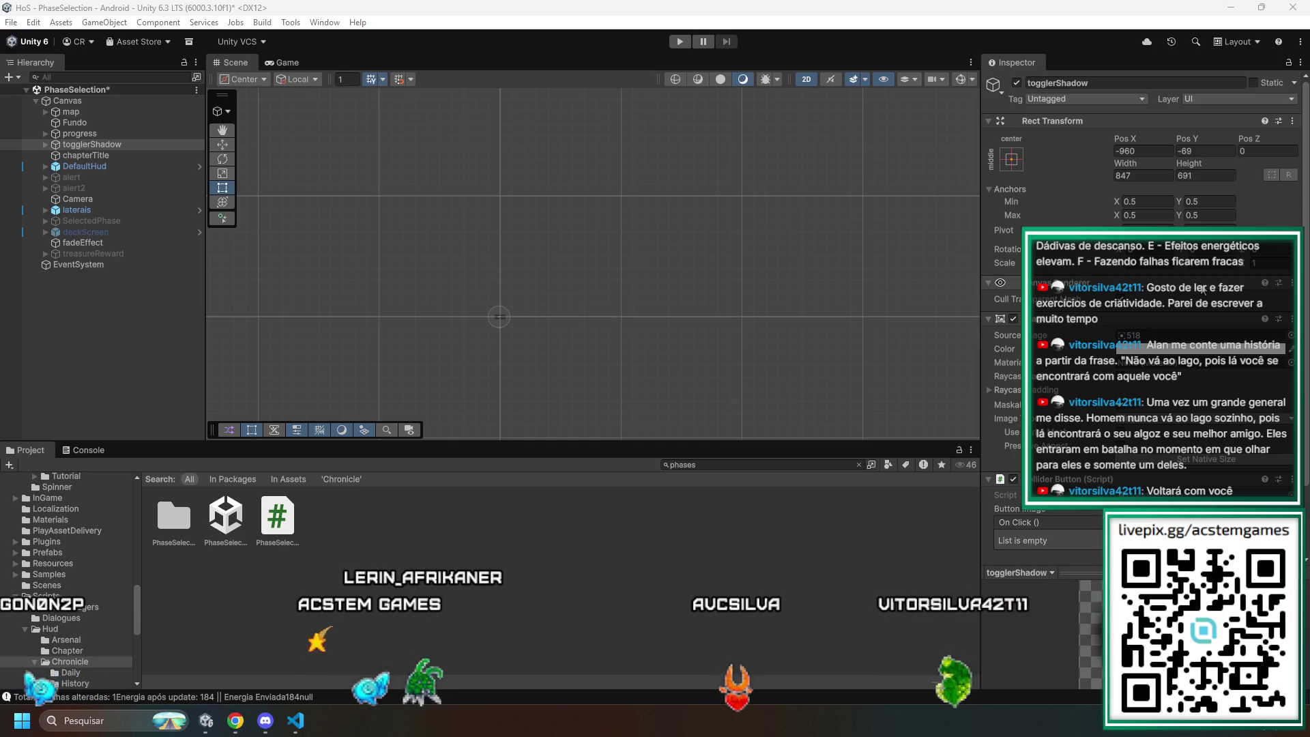
pyautogui.scroll(-3, 1202, 290)
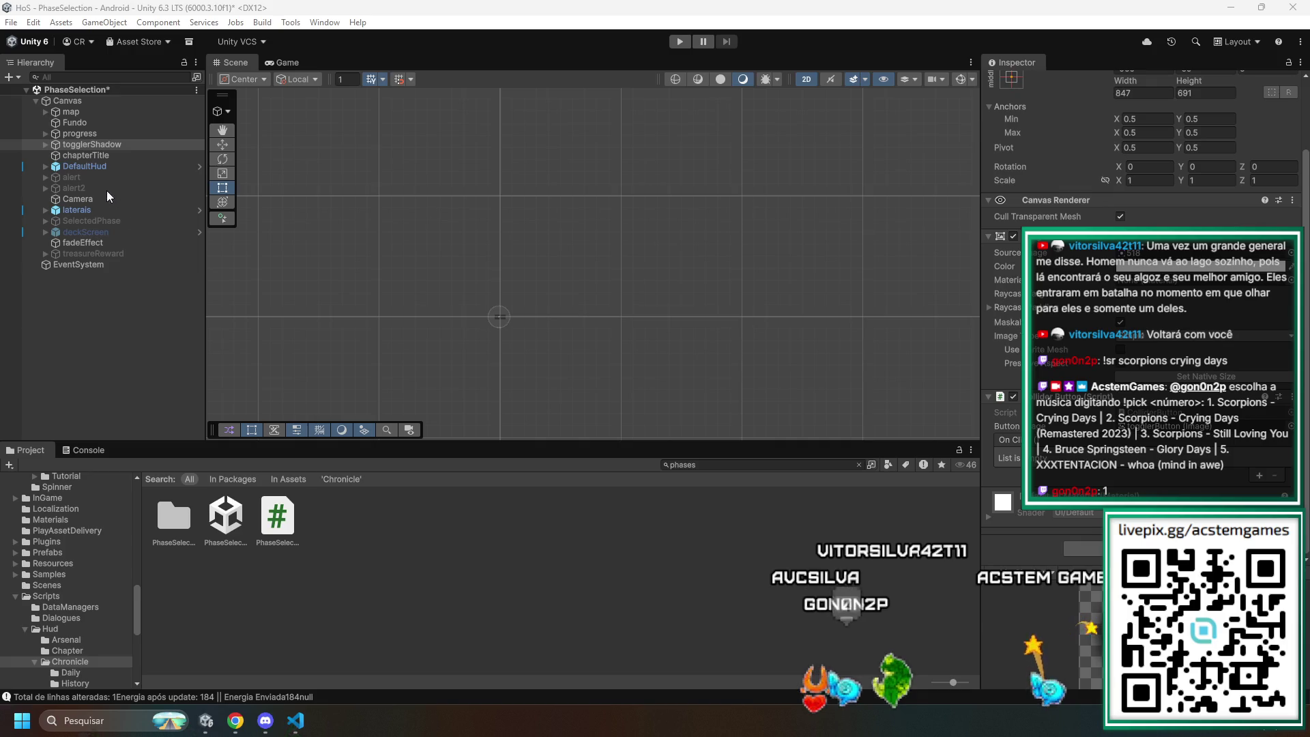
# - Inspect progress, DefaultHud and chapterTitle, then expand togglerShadow to list togglerButton
pyautogui.click(80, 135)
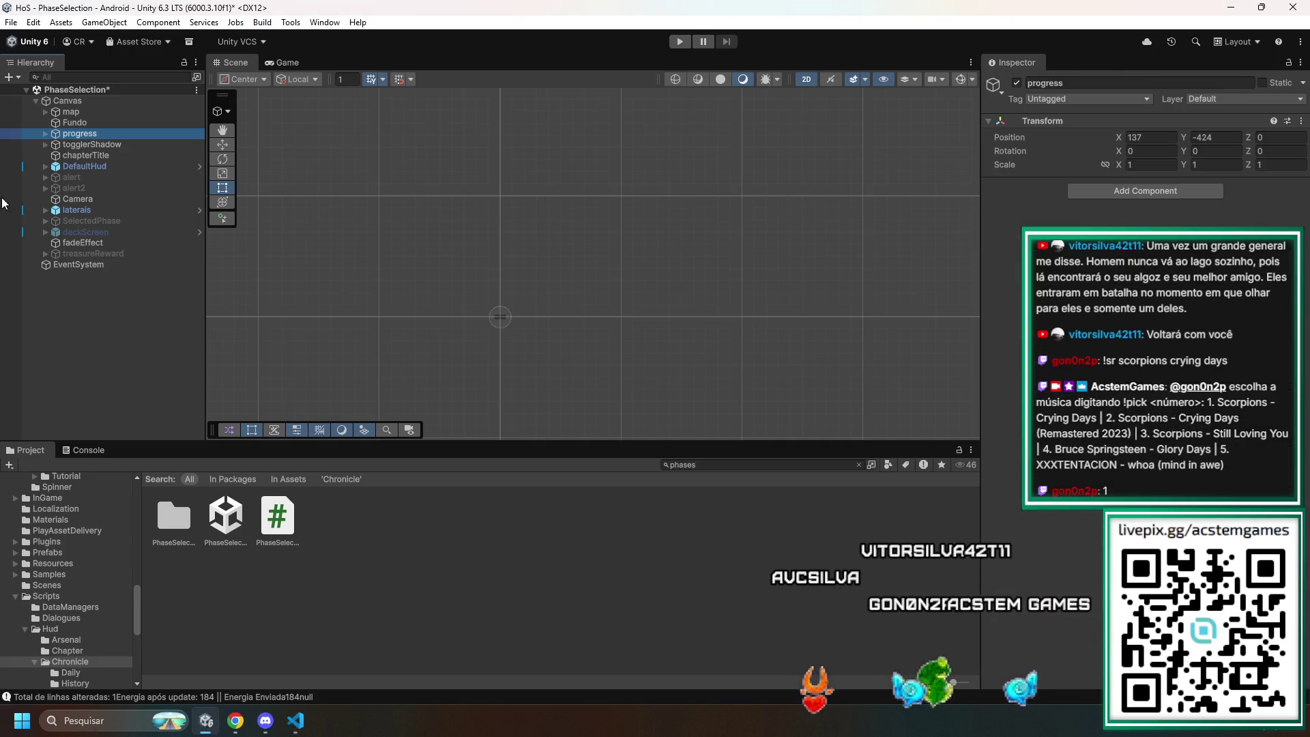
pyautogui.click(79, 145)
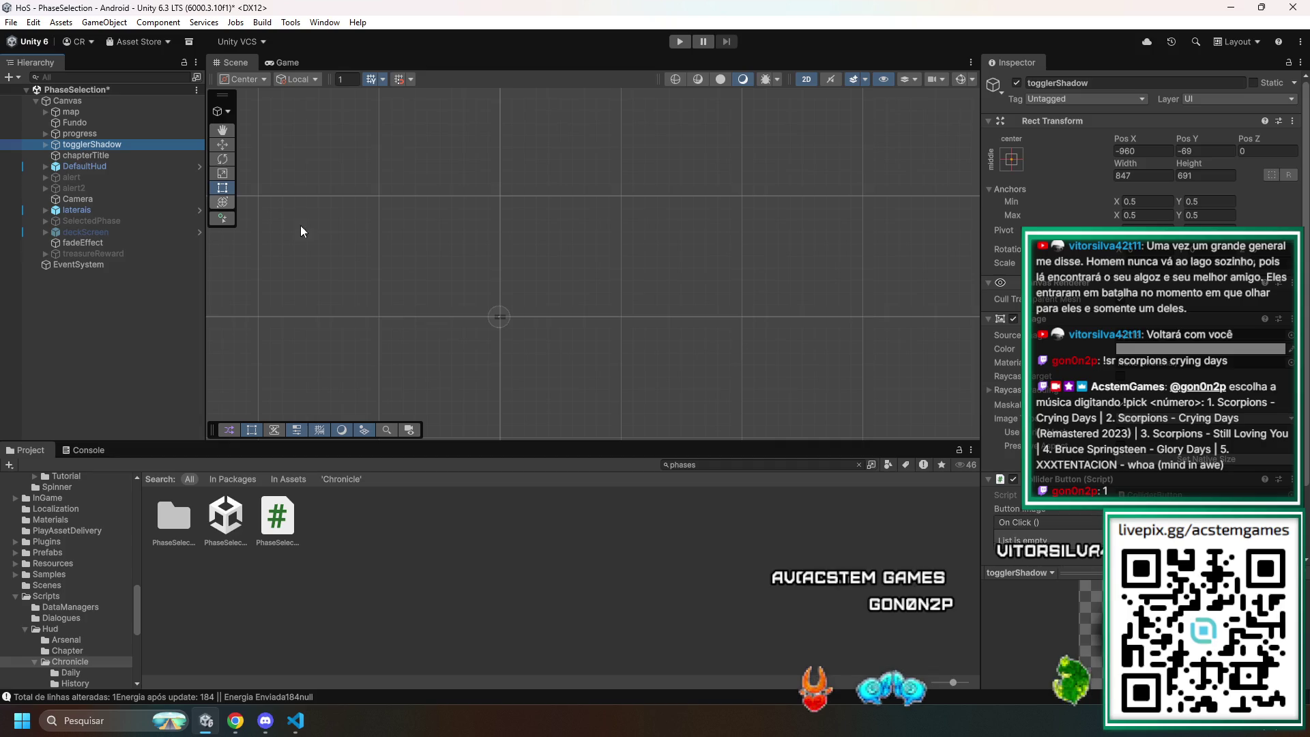
pyautogui.scroll(-3, 1143, 308)
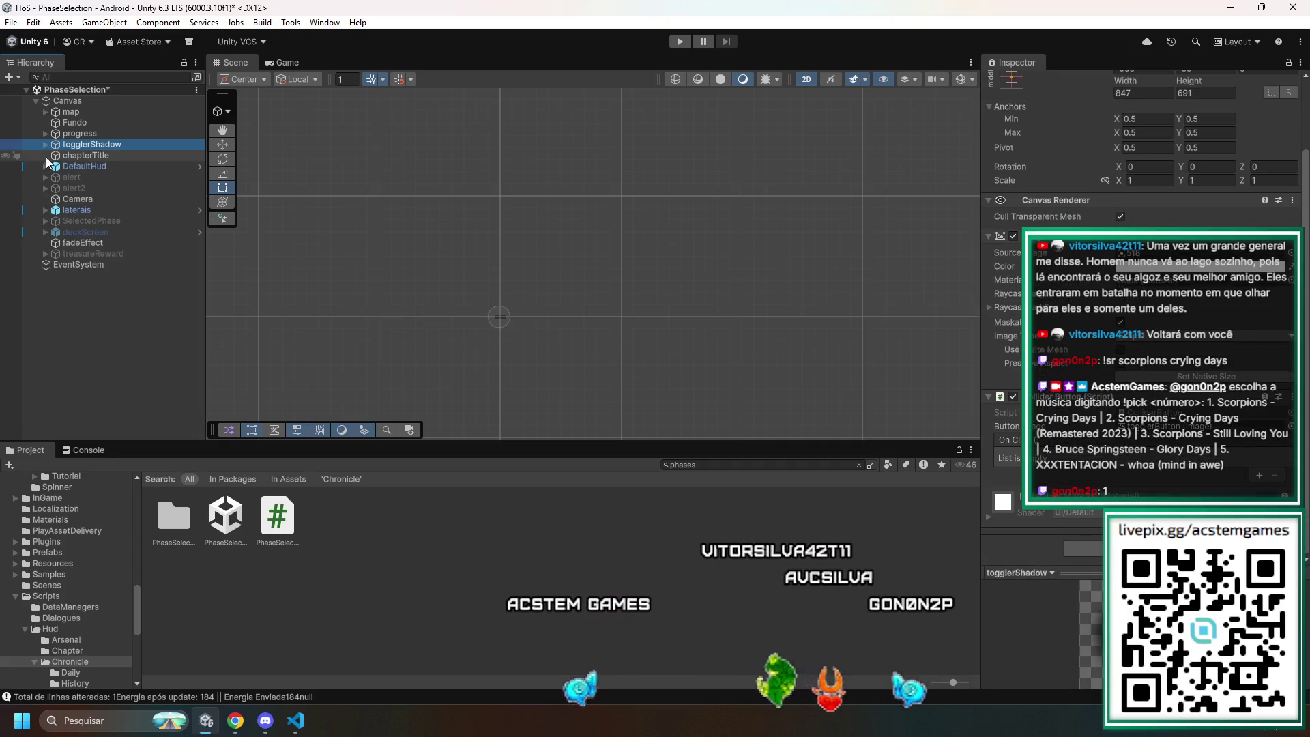
pyautogui.click(63, 163)
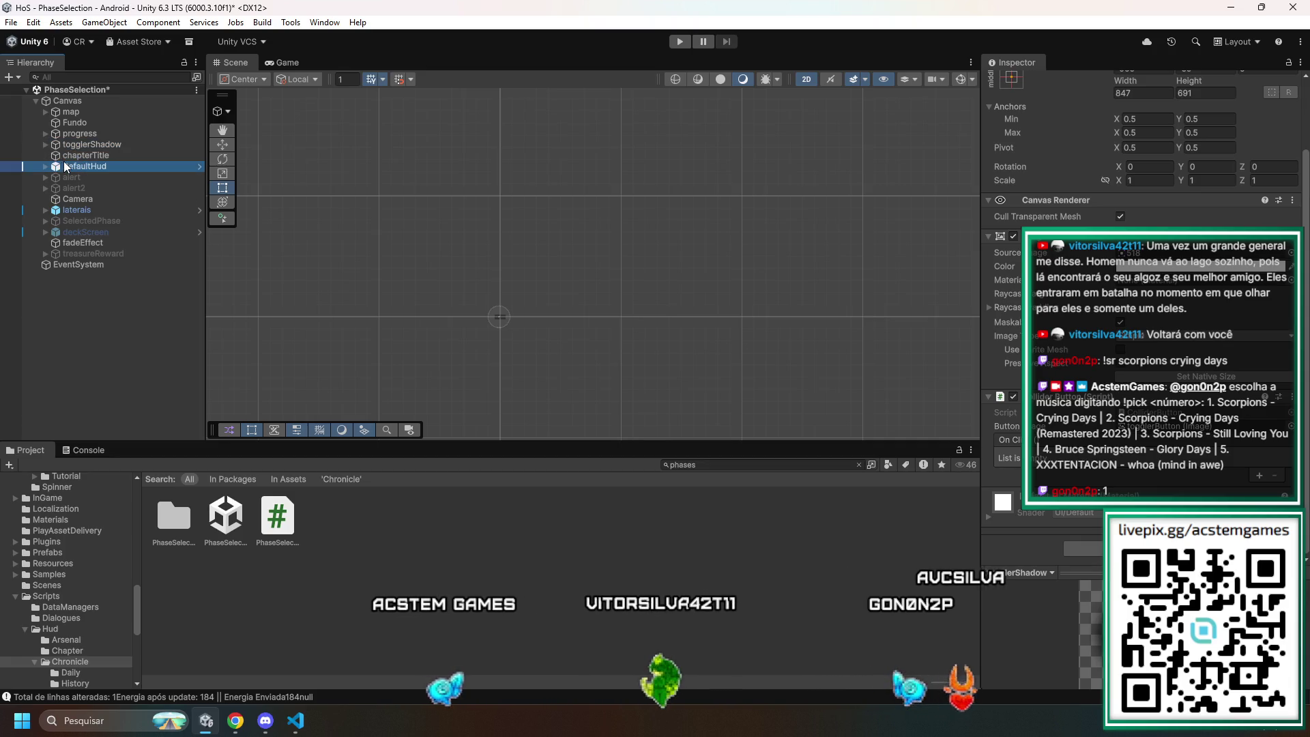
pyautogui.click(63, 157)
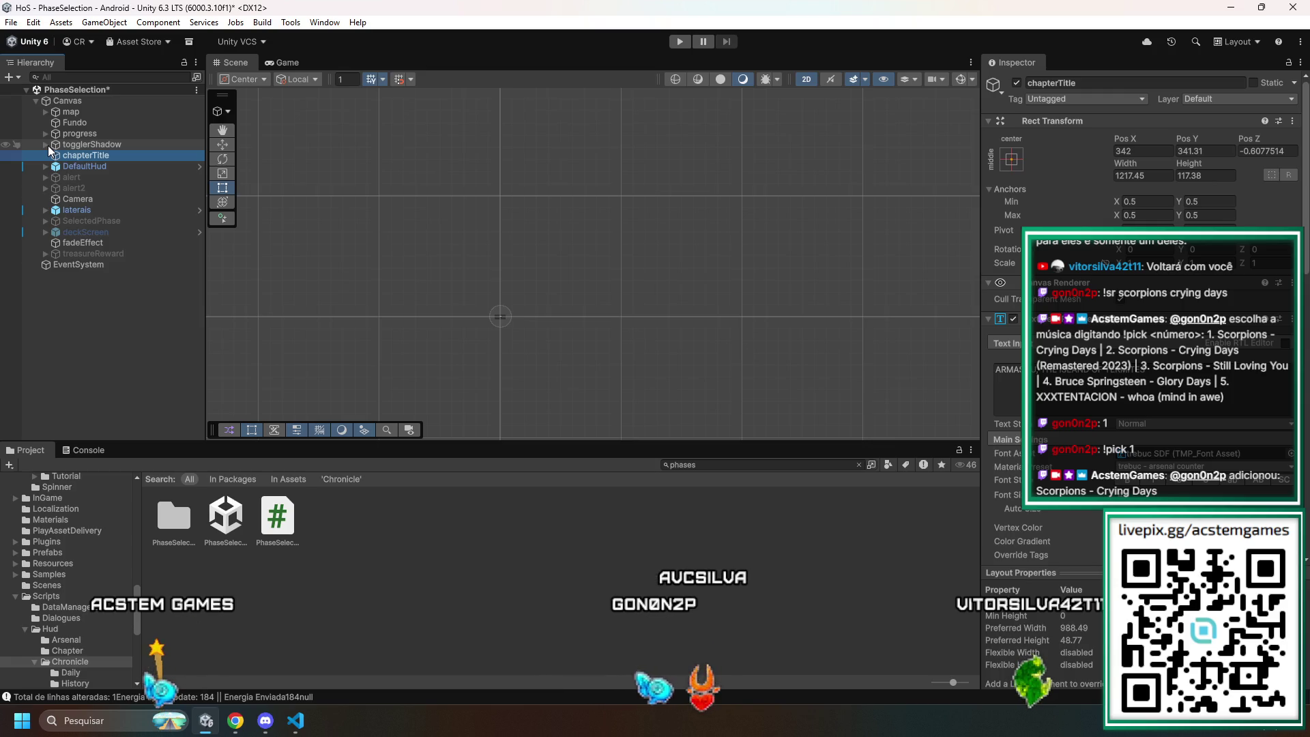
pyautogui.scroll(-15, 1147, 341)
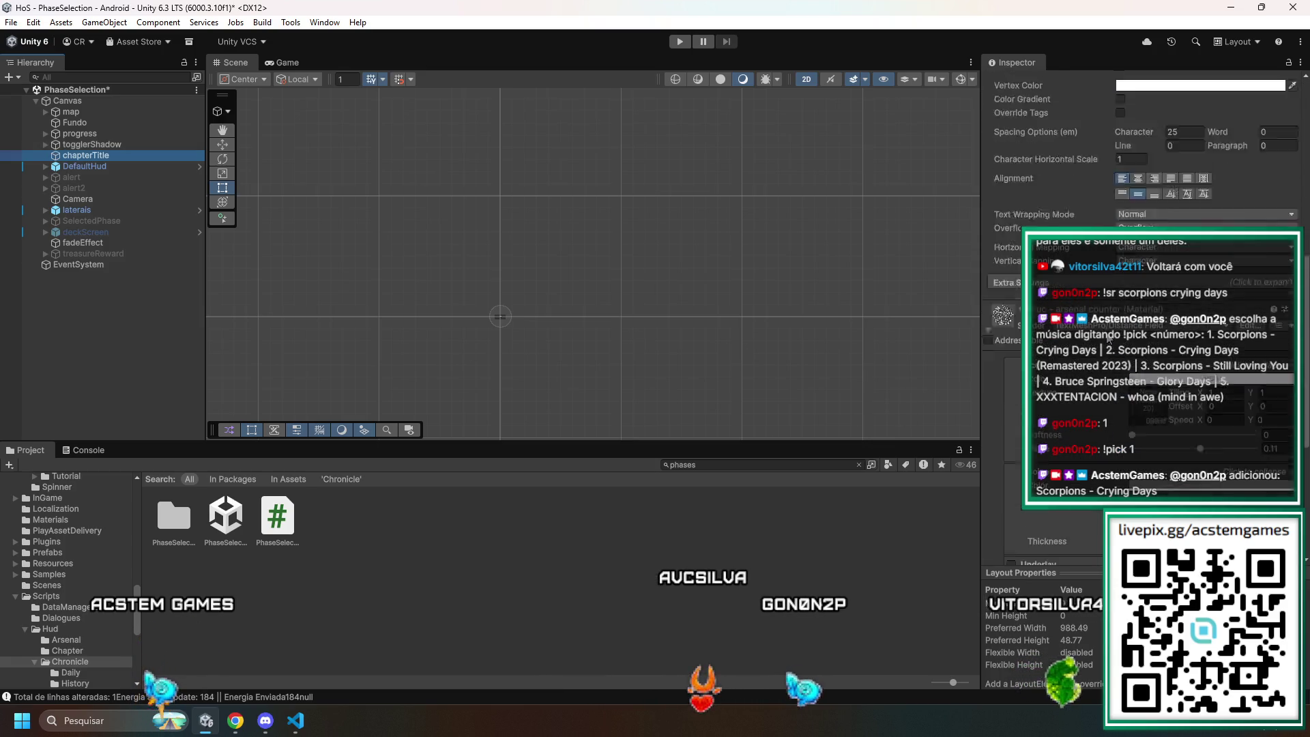
pyautogui.click(90, 145)
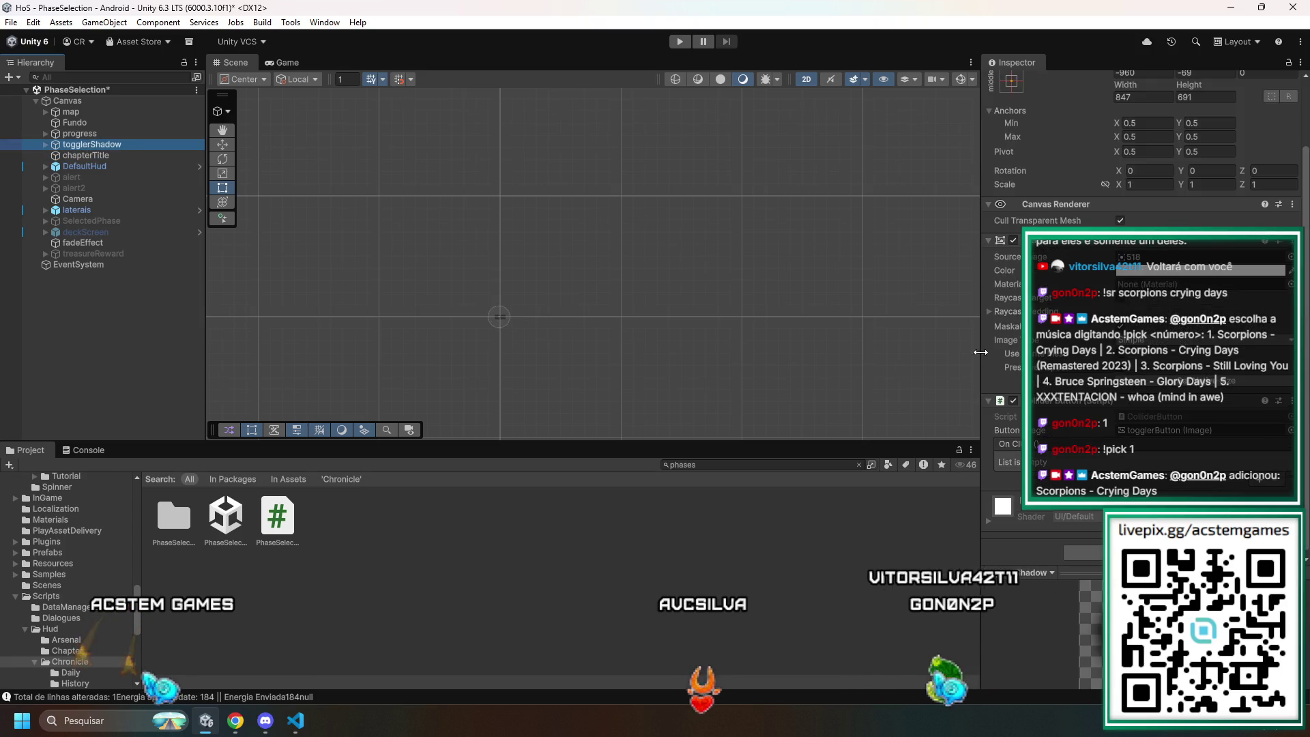
pyautogui.click(45, 144)
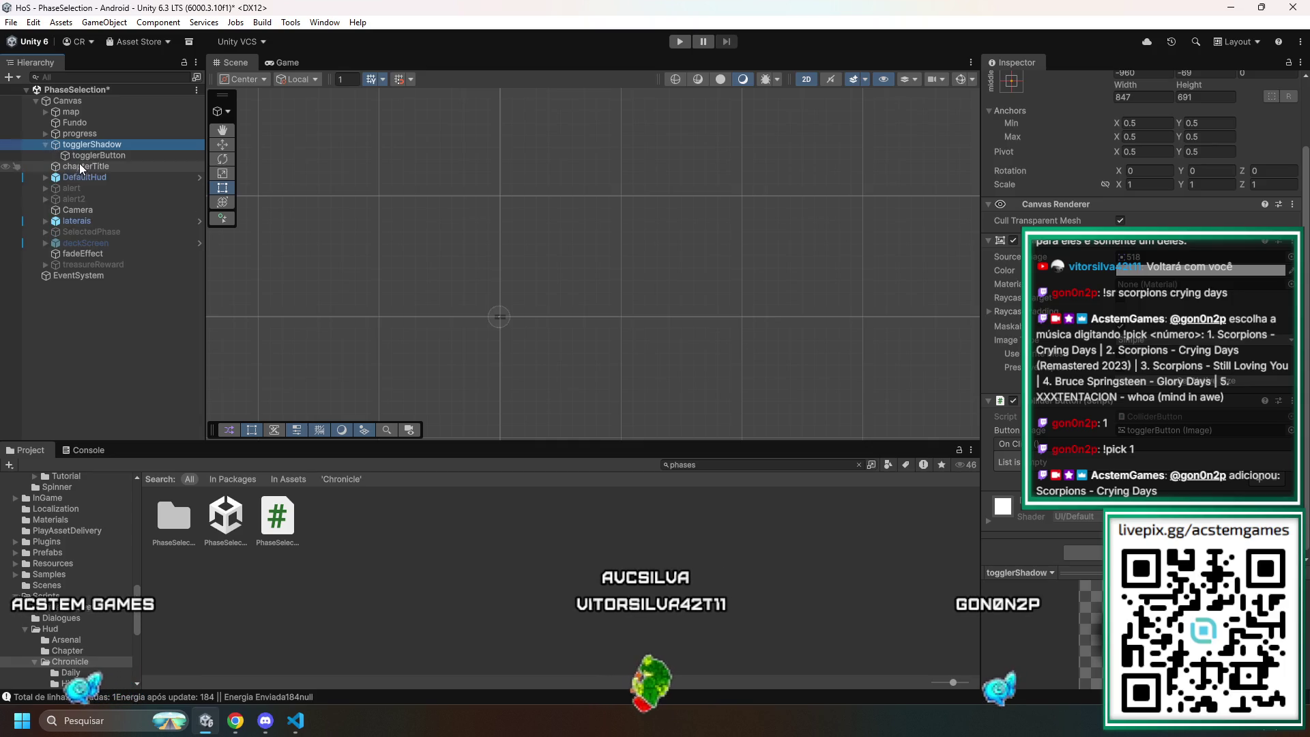
# - Review the togglerButton and togglerShadow components in the Inspector
pyautogui.click(84, 157)
pyautogui.scroll(-10, 985, 346)
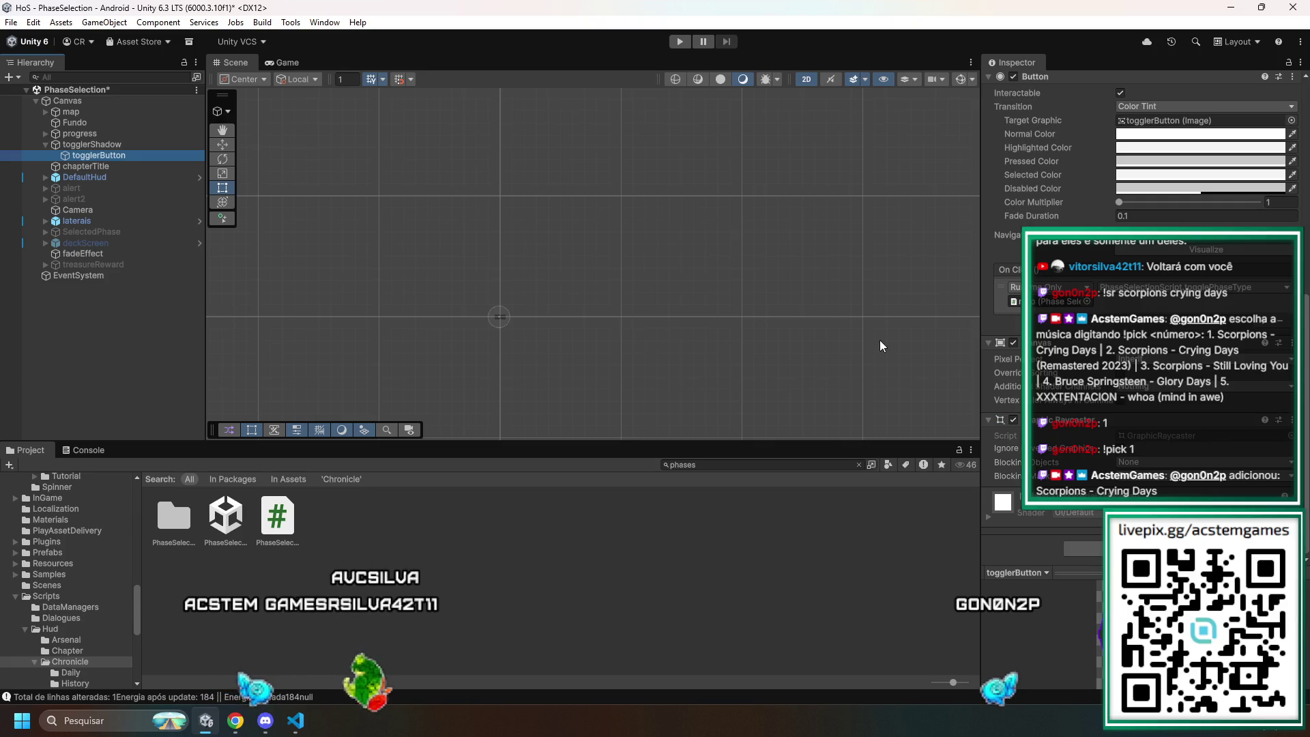
pyautogui.click(93, 145)
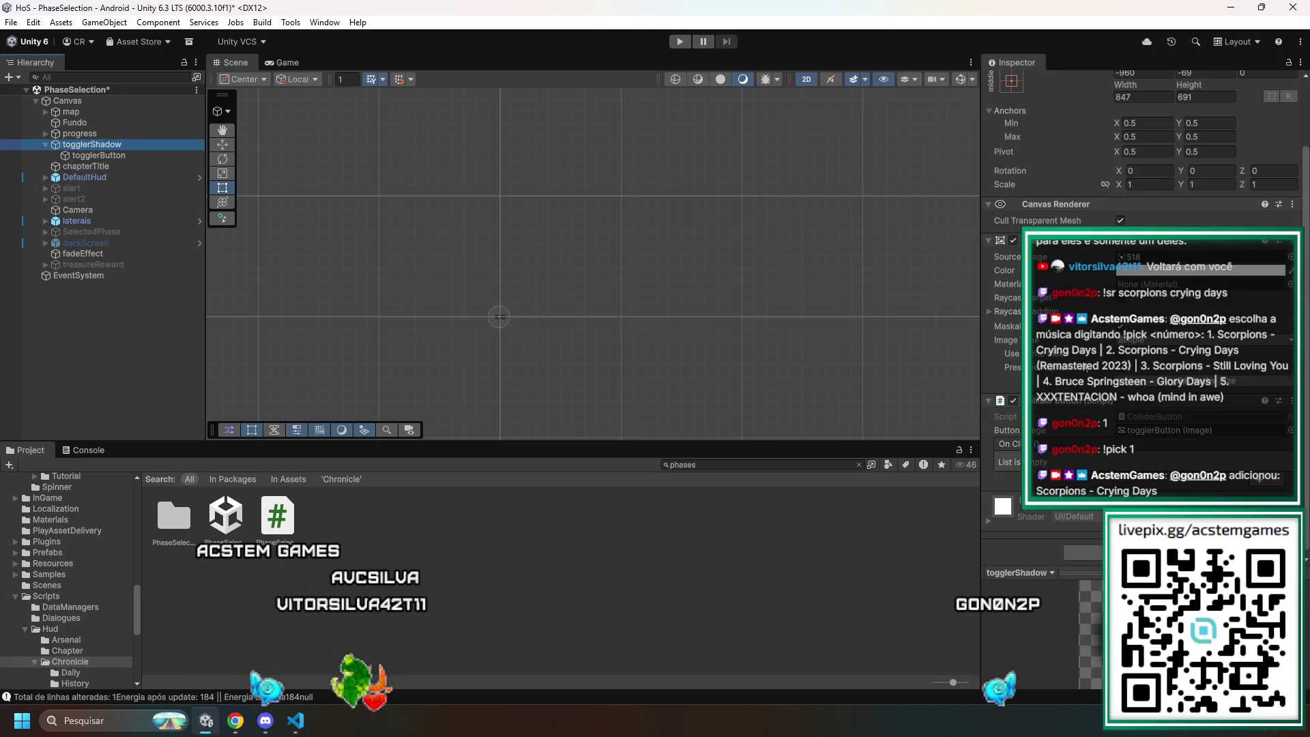
pyautogui.scroll(-1, 1111, 445)
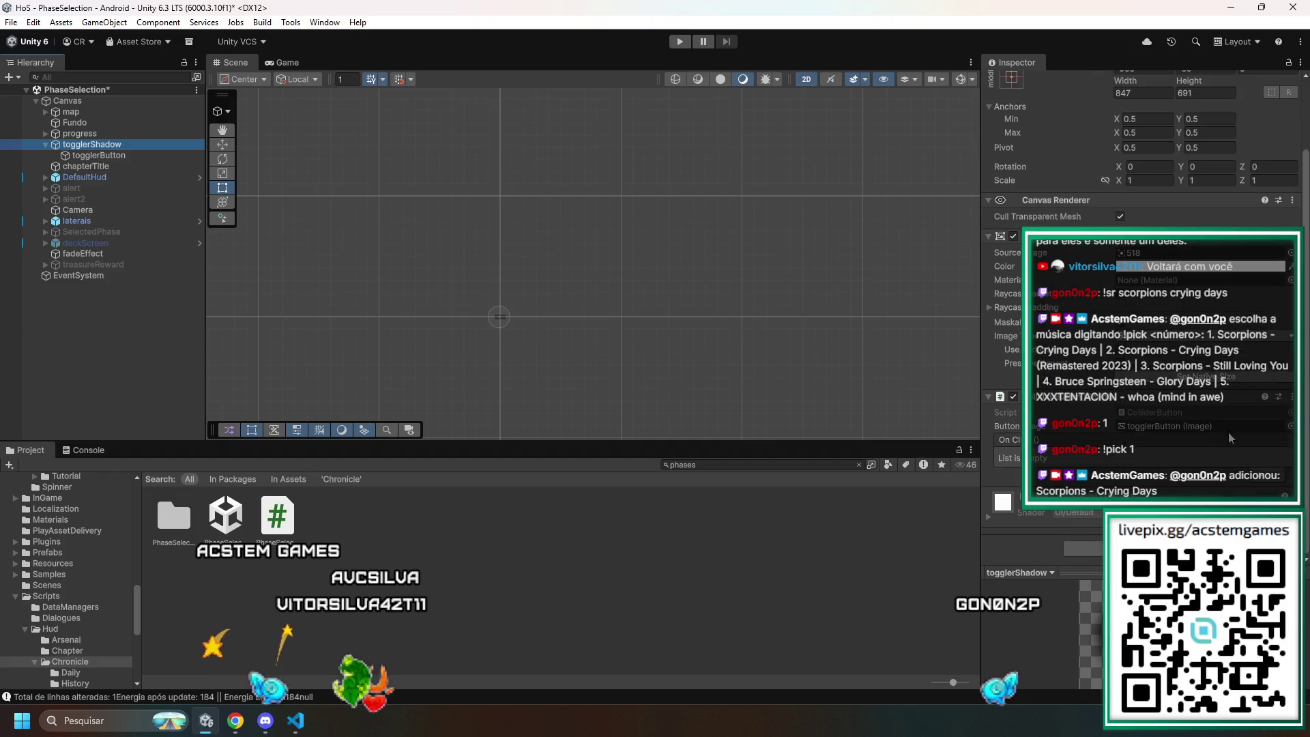
pyautogui.rightClick(1147, 401)
pyautogui.scroll(5, 1146, 409)
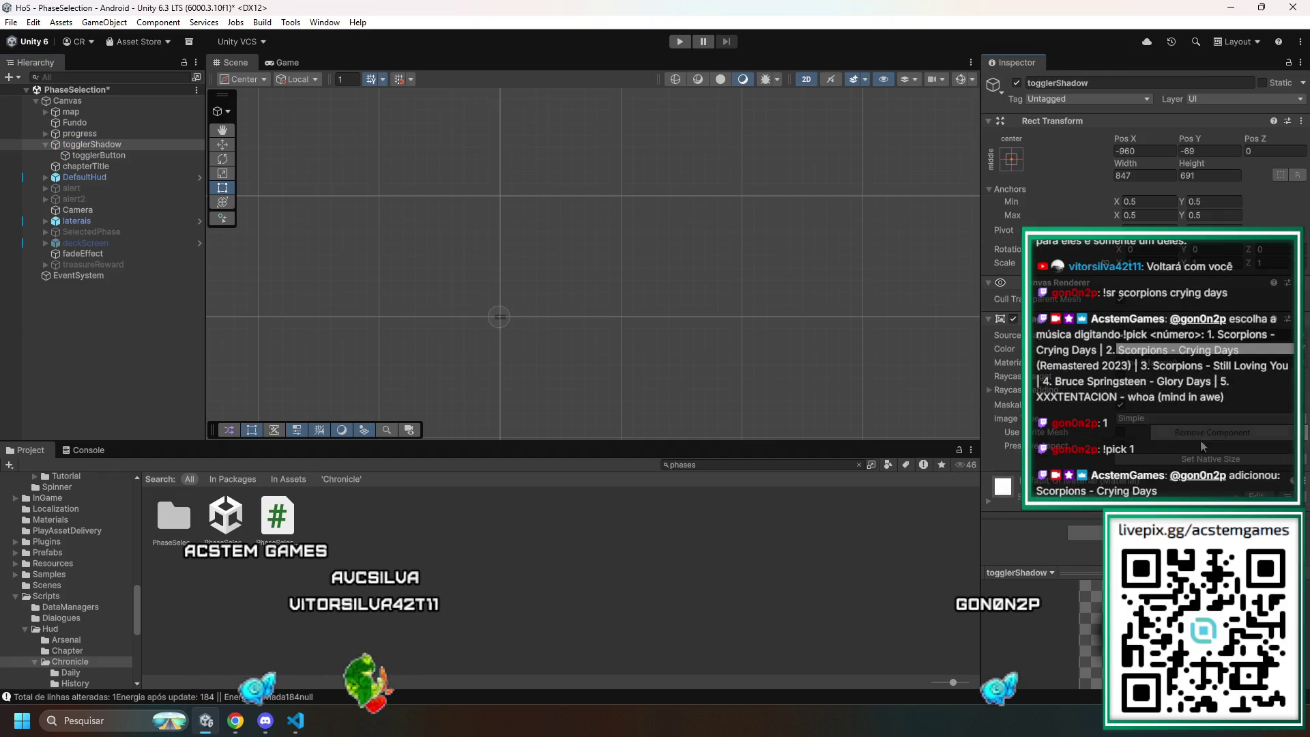
# - Save the PhaseSelection scene with Ctrl+S, then select chapterTitle
pyautogui.hotkey('ctrl', 's')
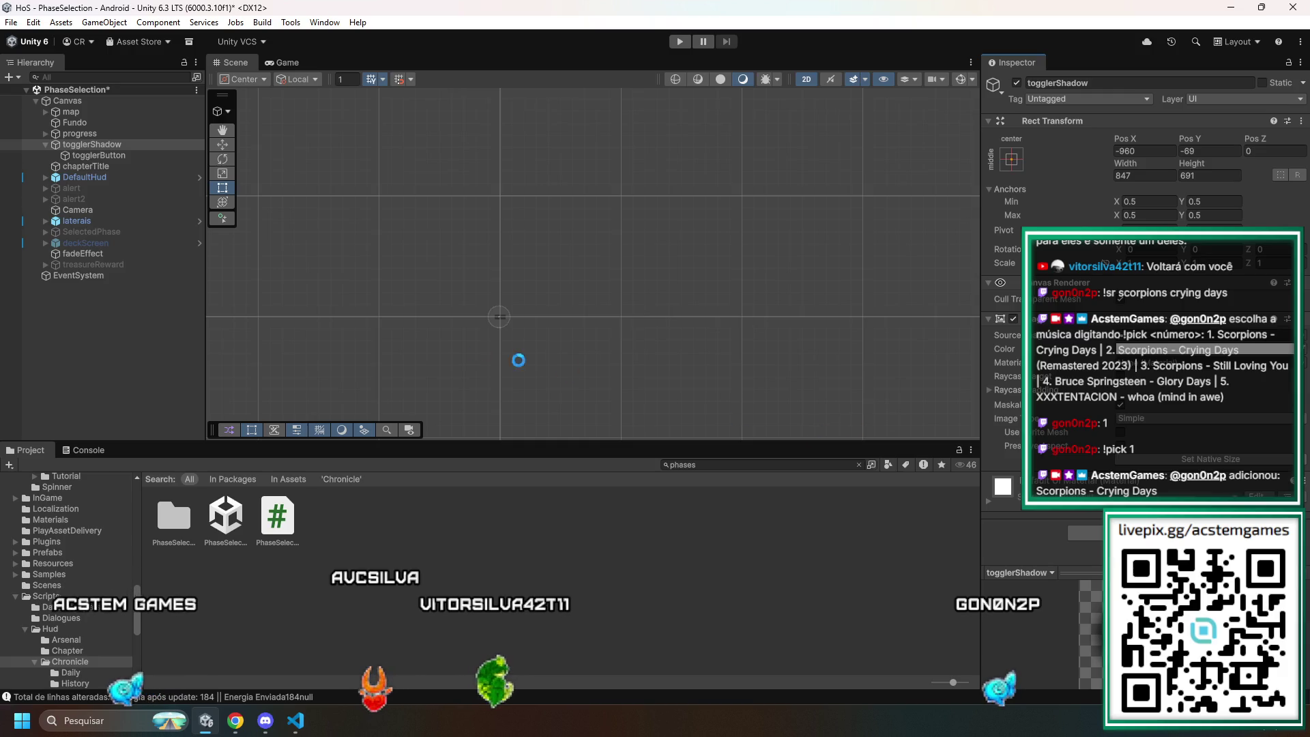
pyautogui.click(91, 156)
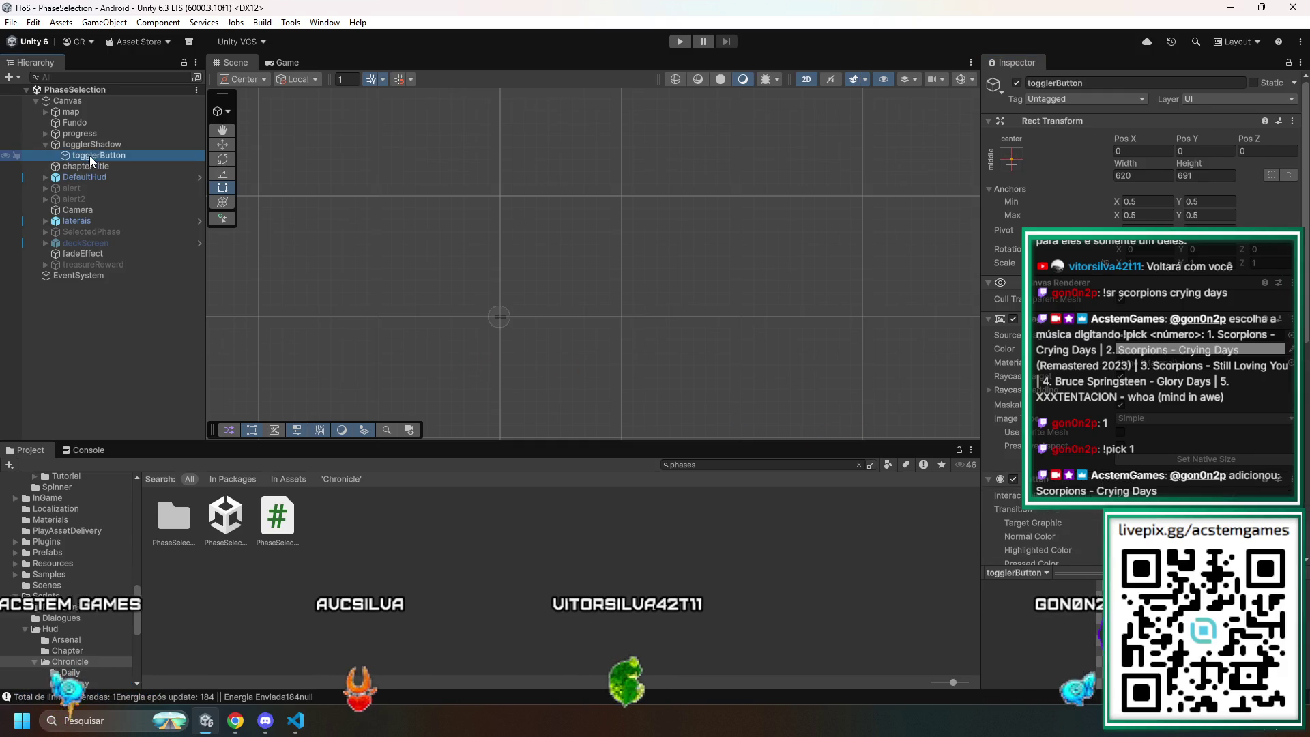
pyautogui.click(84, 168)
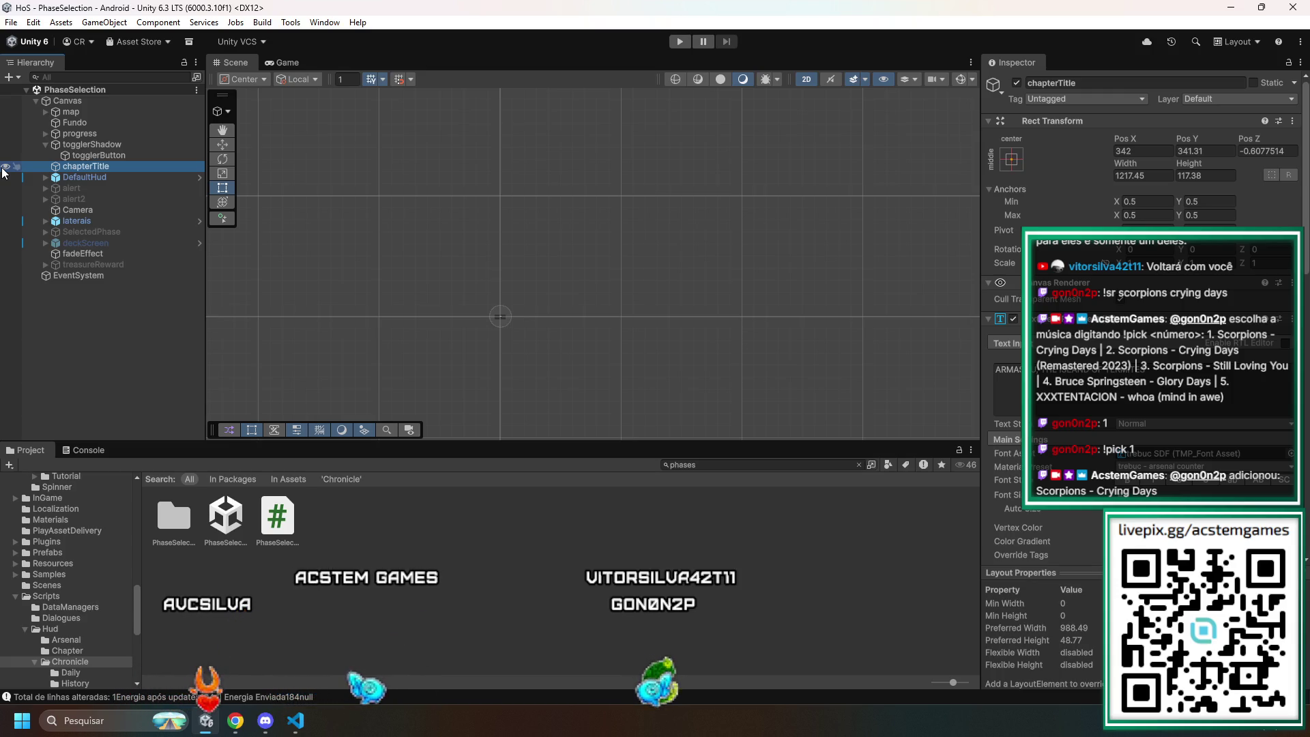
# - Back in Unity, select alert2 under Canvas and frame it in the scene
pyautogui.hotkey('alt', 'Tab')
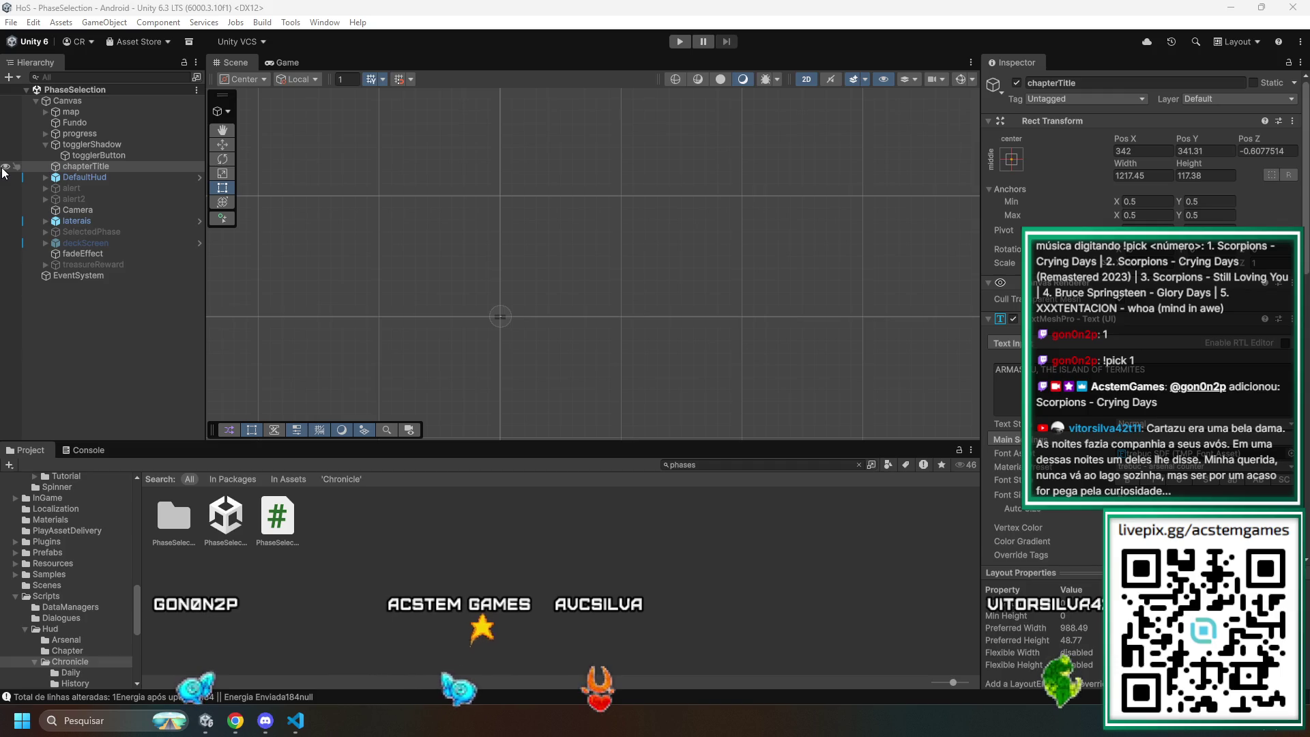
pyautogui.click(99, 200)
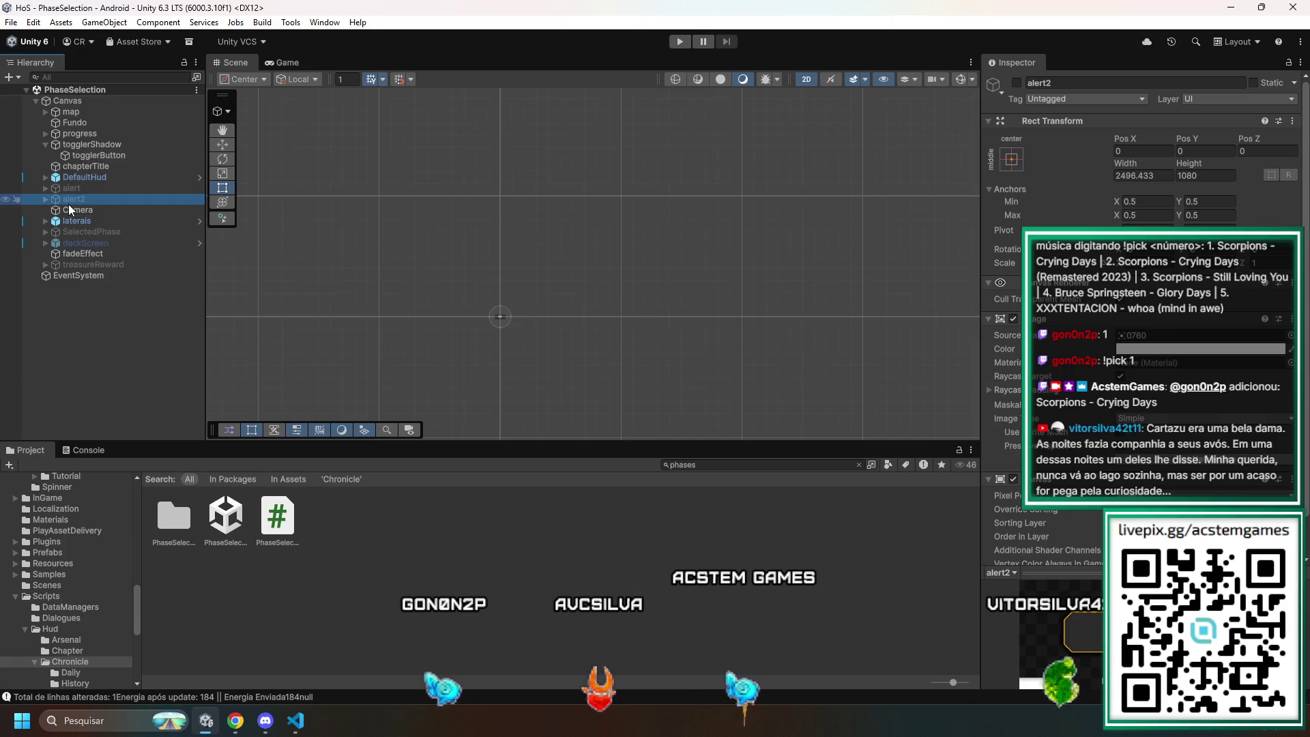
pyautogui.doubleClick(68, 202)
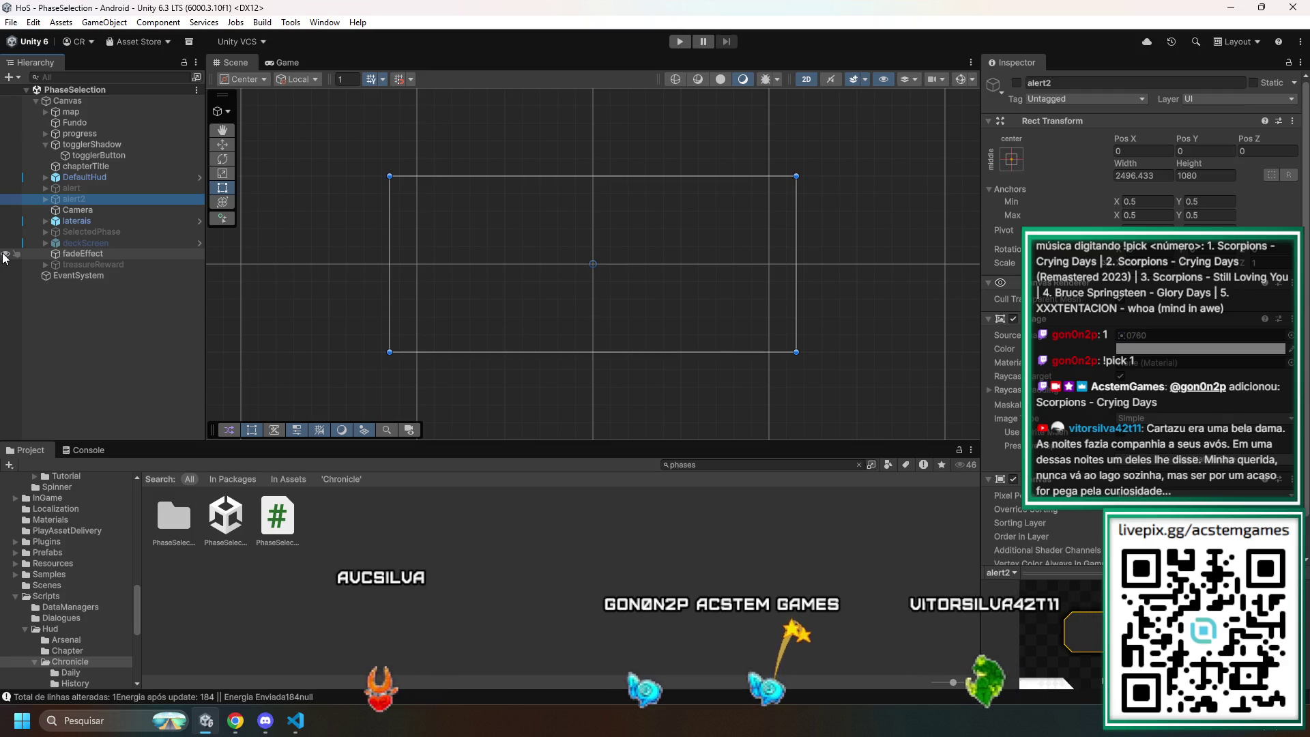
# - Hide the fadeEffect overlay, search the Project panel for 998, and switch on alert2
pyautogui.click(5, 254)
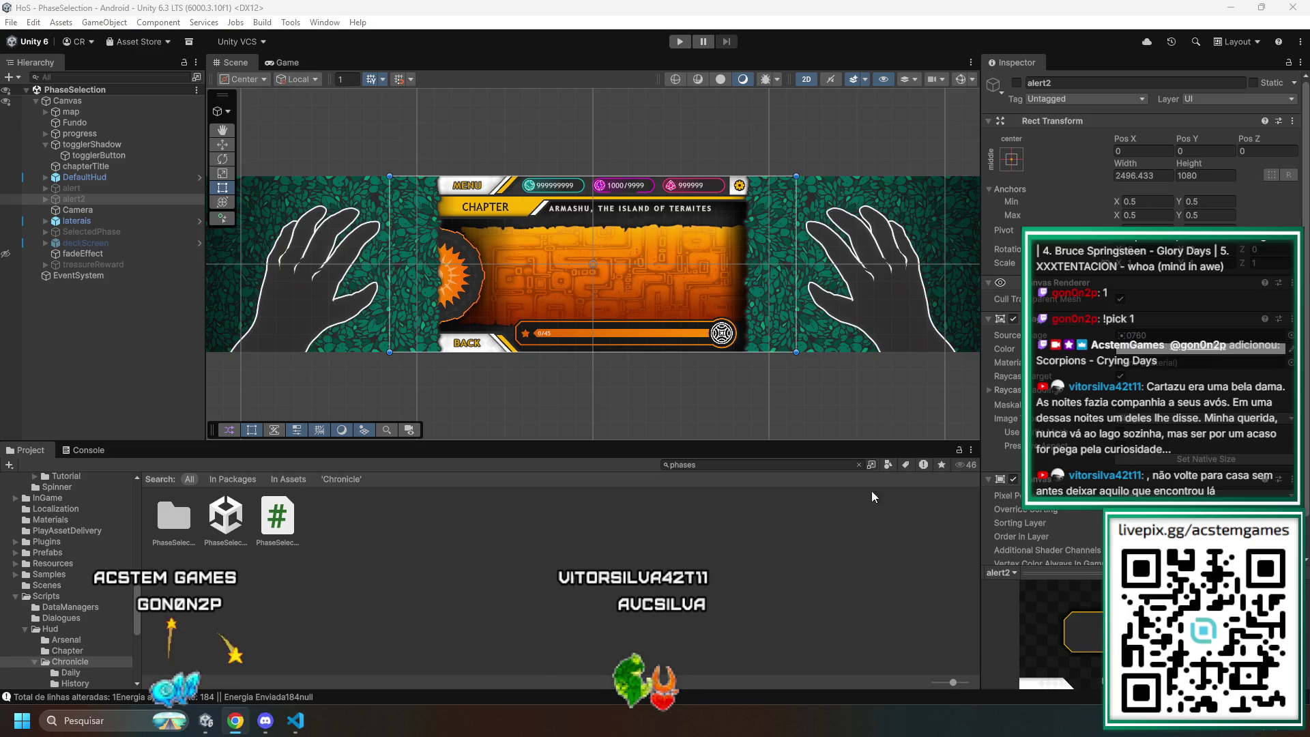
pyautogui.click(742, 463)
pyautogui.write('998')
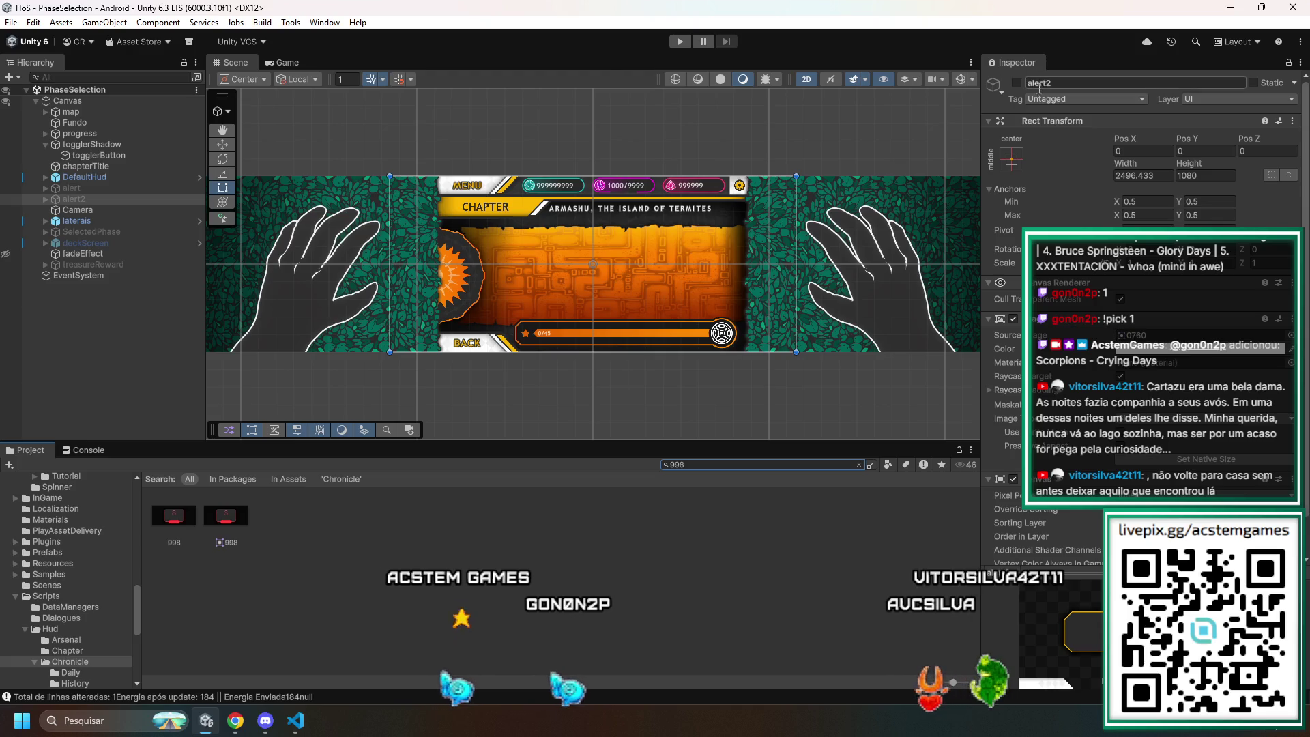
pyautogui.click(1017, 82)
# - Frame the alert popup and inspect the 998 sprite, then clear the search to show Assets/Hud/Menus/MainMenu
pyautogui.press('f')
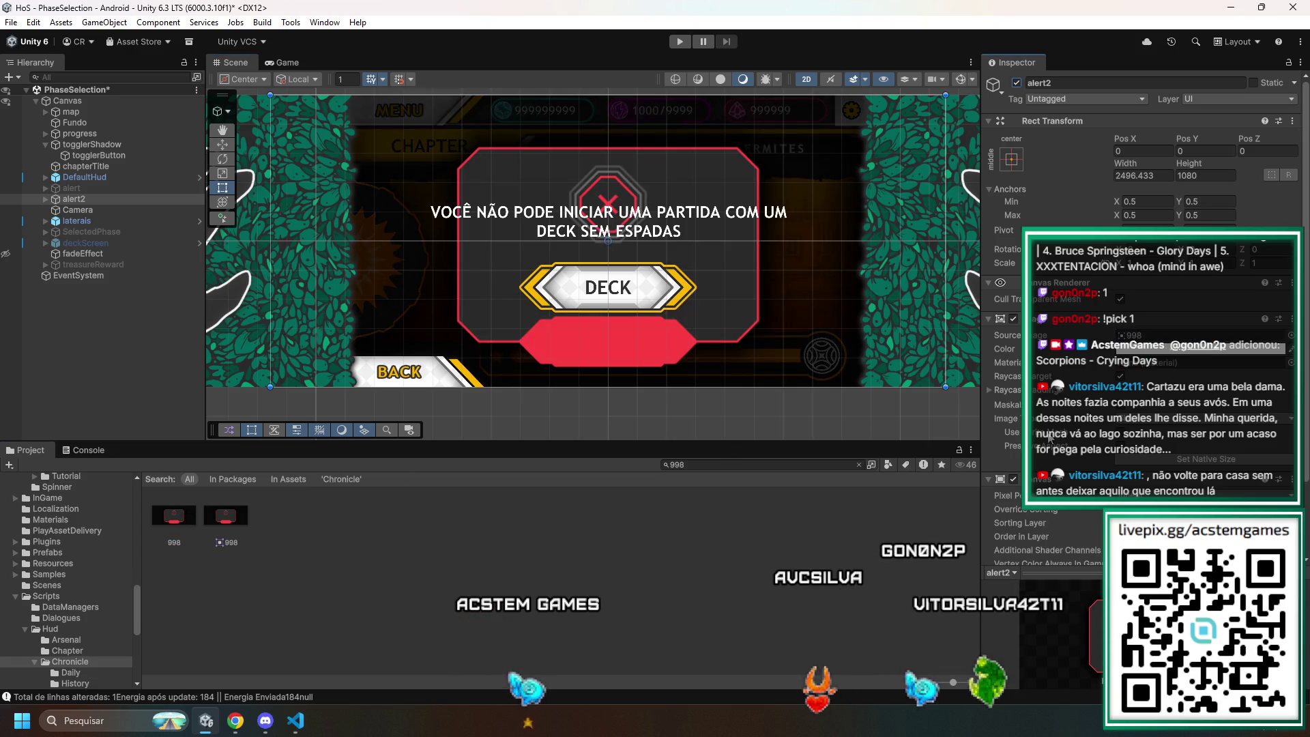
pyautogui.scroll(-3, 1189, 339)
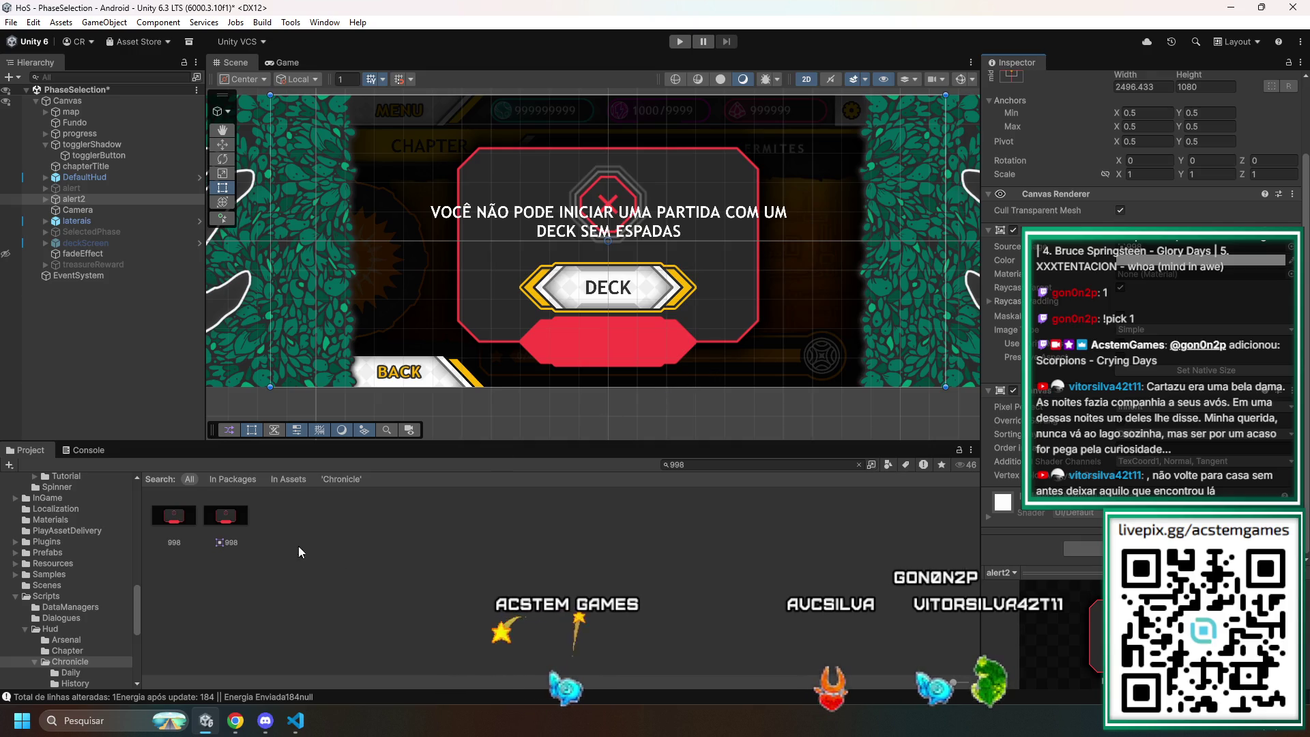
pyautogui.click(174, 517)
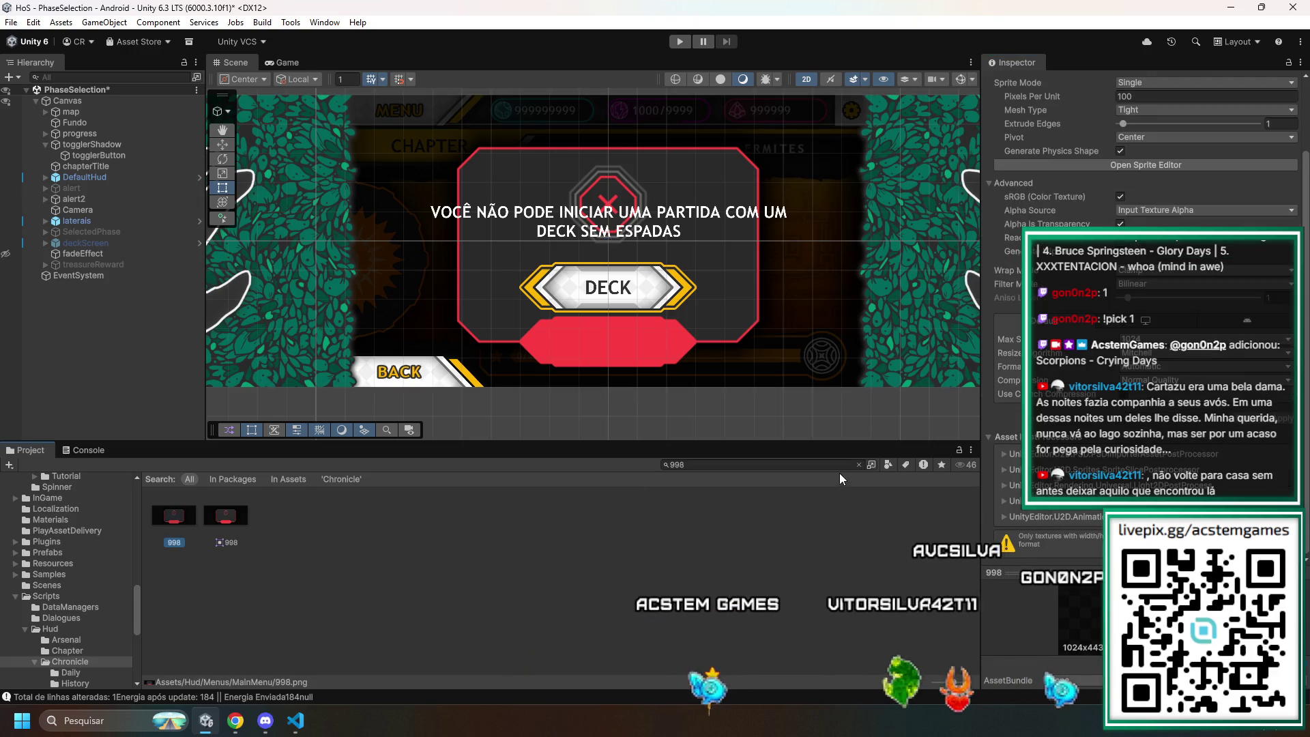
pyautogui.click(858, 464)
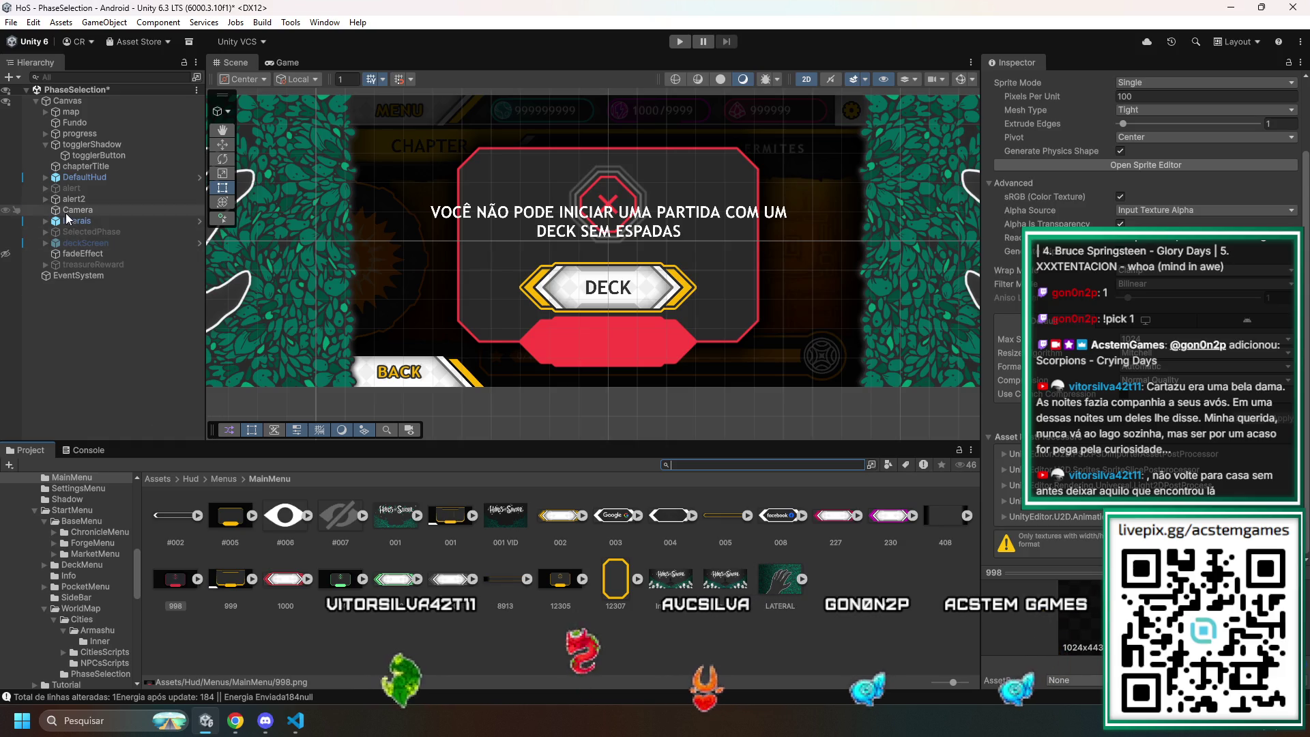
pyautogui.click(98, 156)
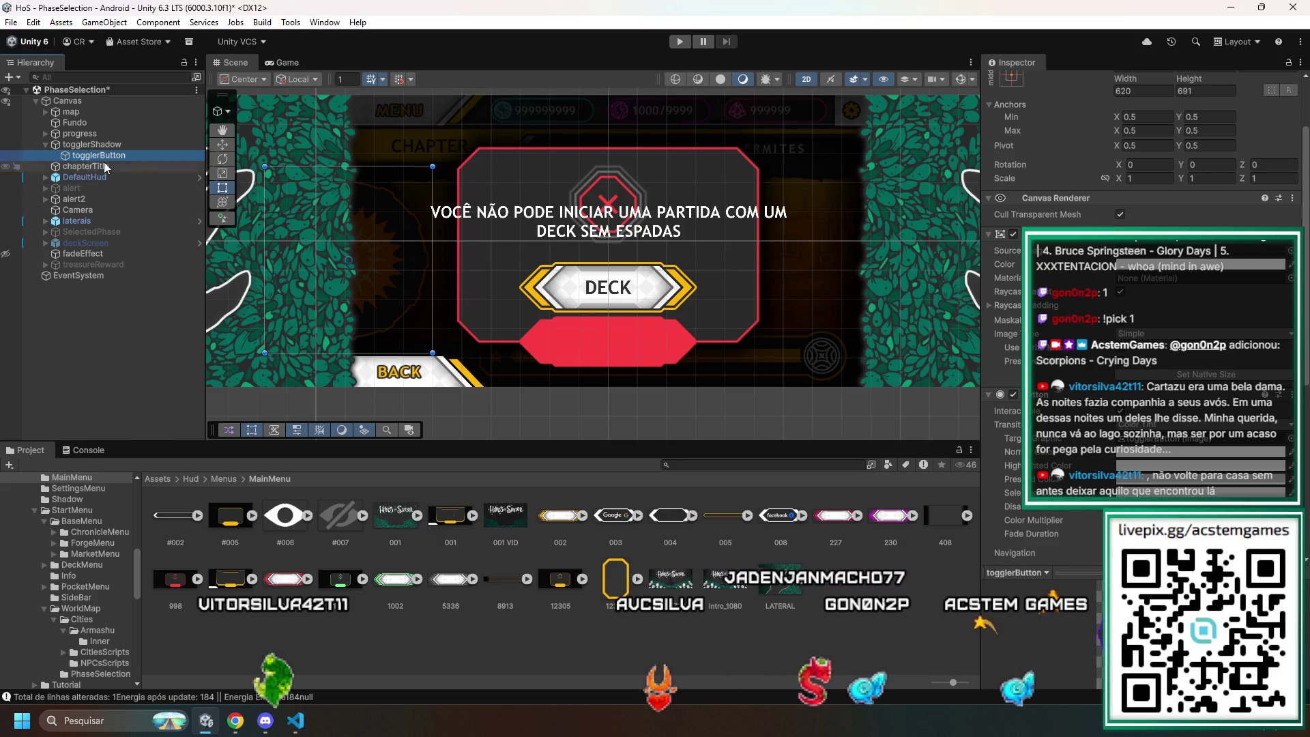
# - Select alert2, expand it to show btnBack, btnDeck and text, and select btnDeck
pyautogui.click(82, 200)
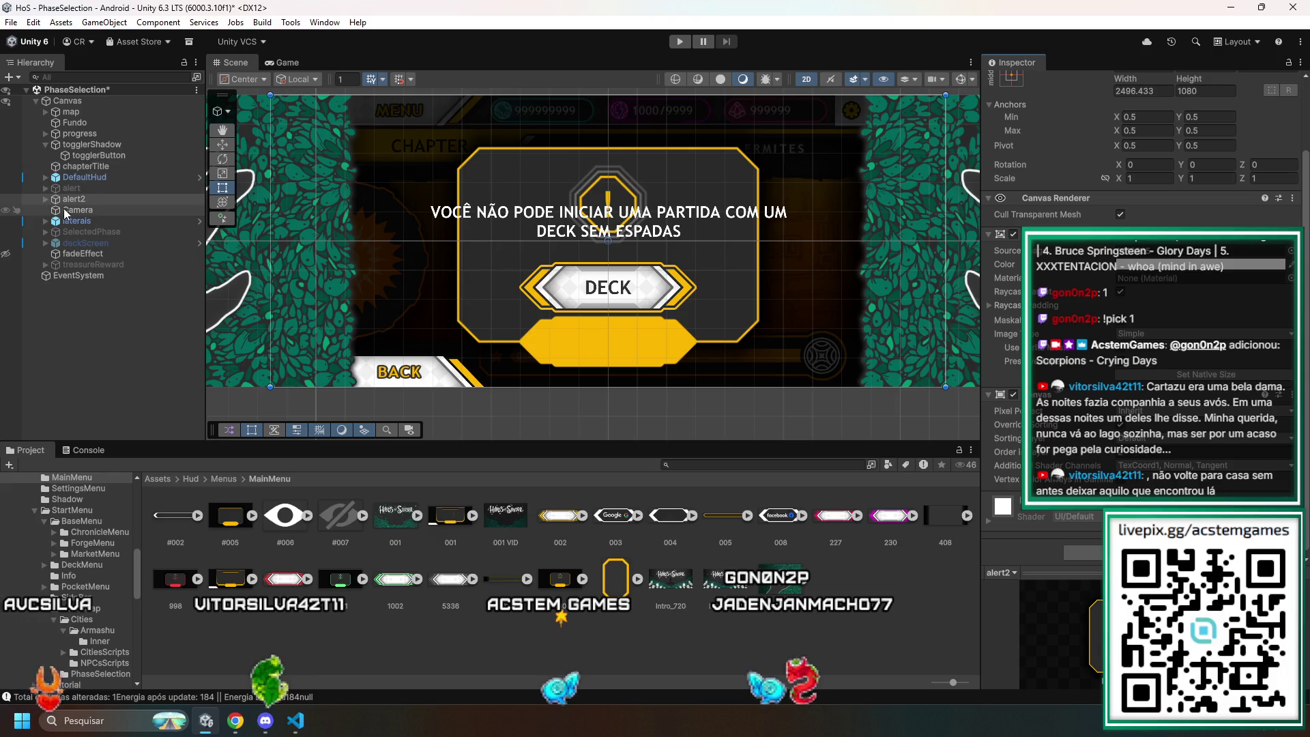
pyautogui.click(46, 199)
pyautogui.click(88, 222)
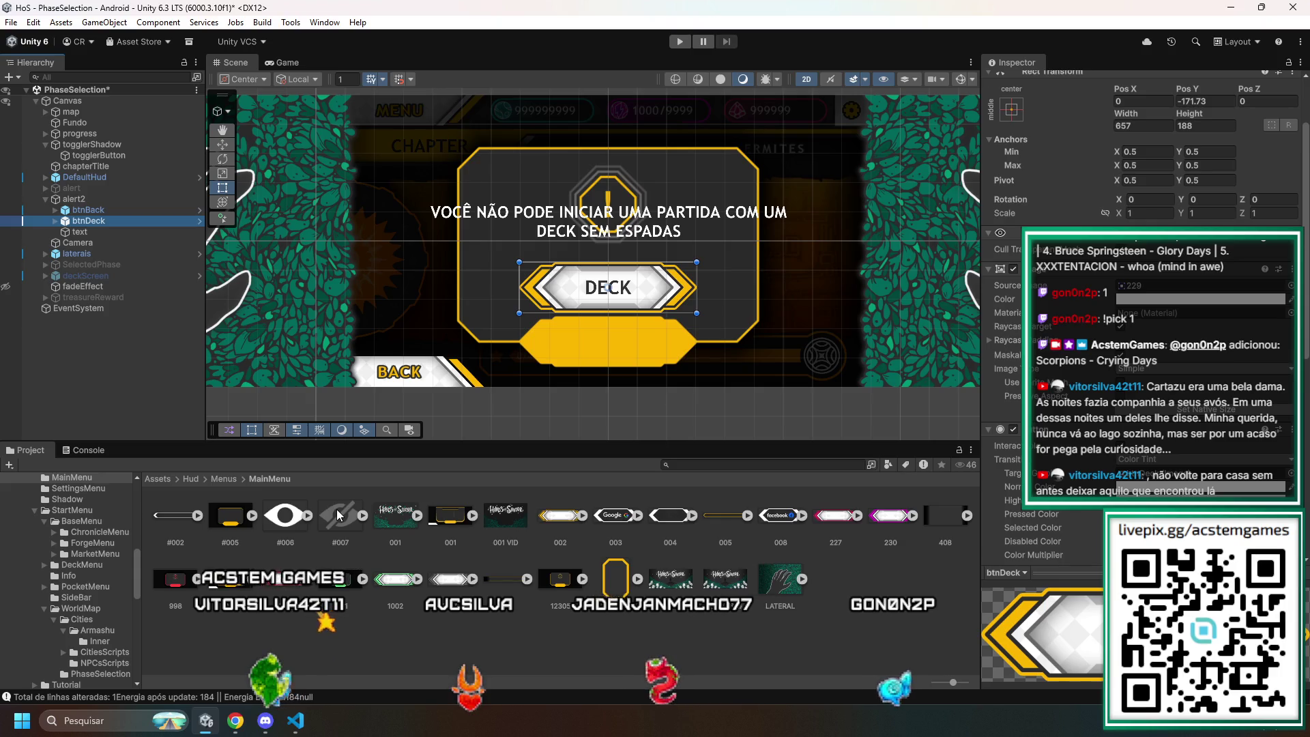
# - Set btnDeck's Rect Transform Pos Y to -371, below the warning text
pyautogui.scroll(3, 1200, 186)
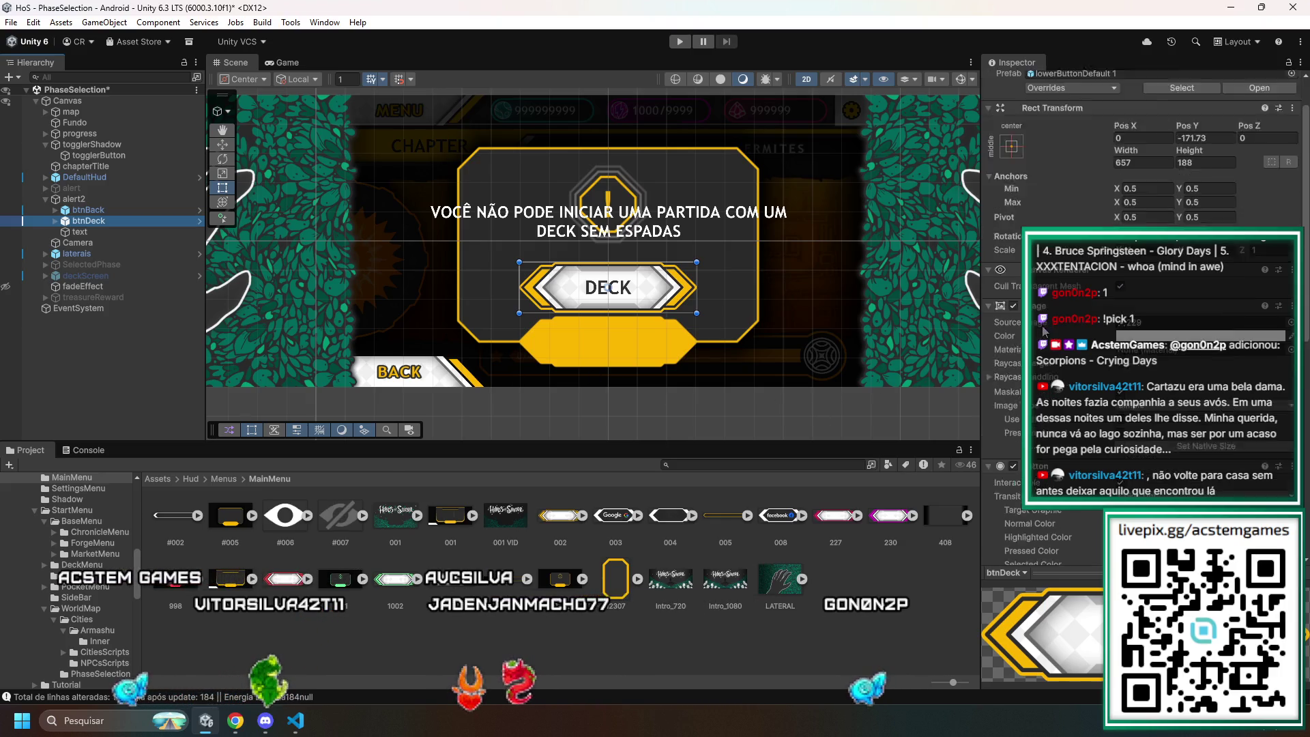
pyautogui.click(1200, 186)
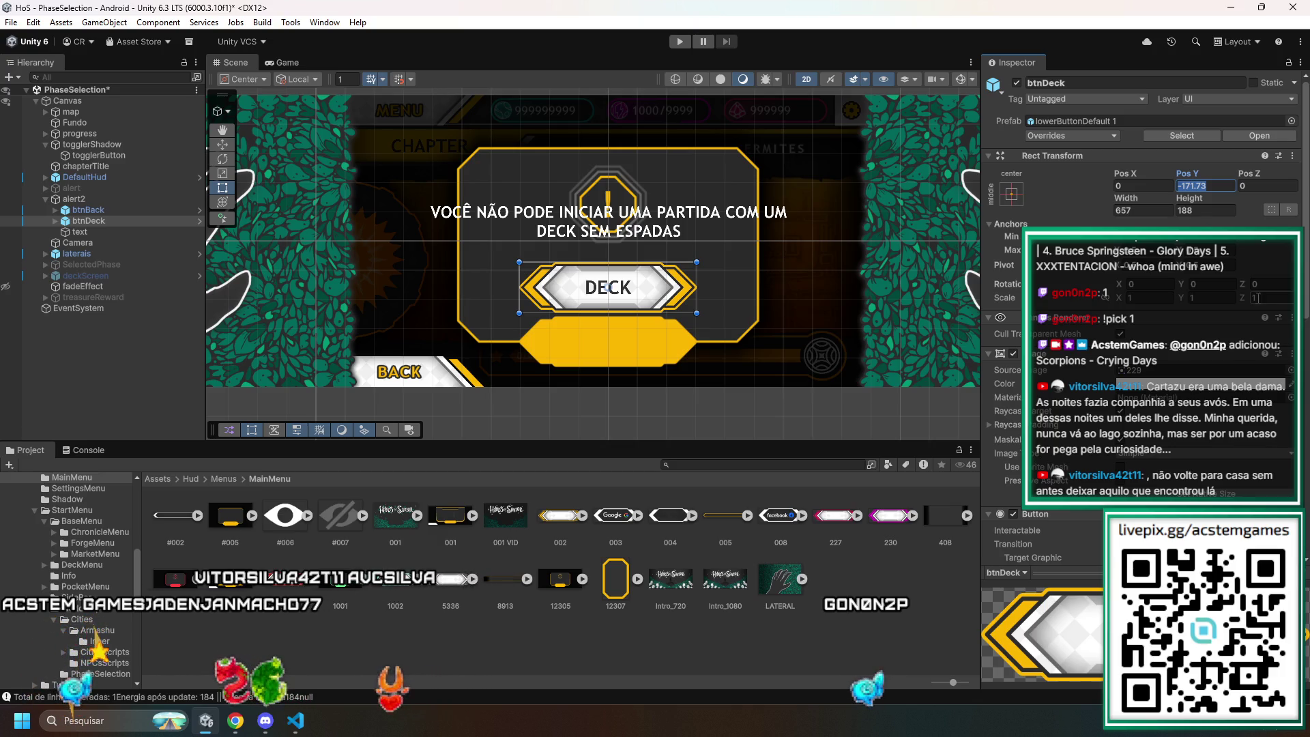
pyautogui.moveTo(1186, 173)
pyautogui.mouseDown()
pyautogui.moveTo(1263, 175)
pyautogui.moveTo(825, 197)
pyautogui.moveTo(494, 157)
pyautogui.mouseUp()
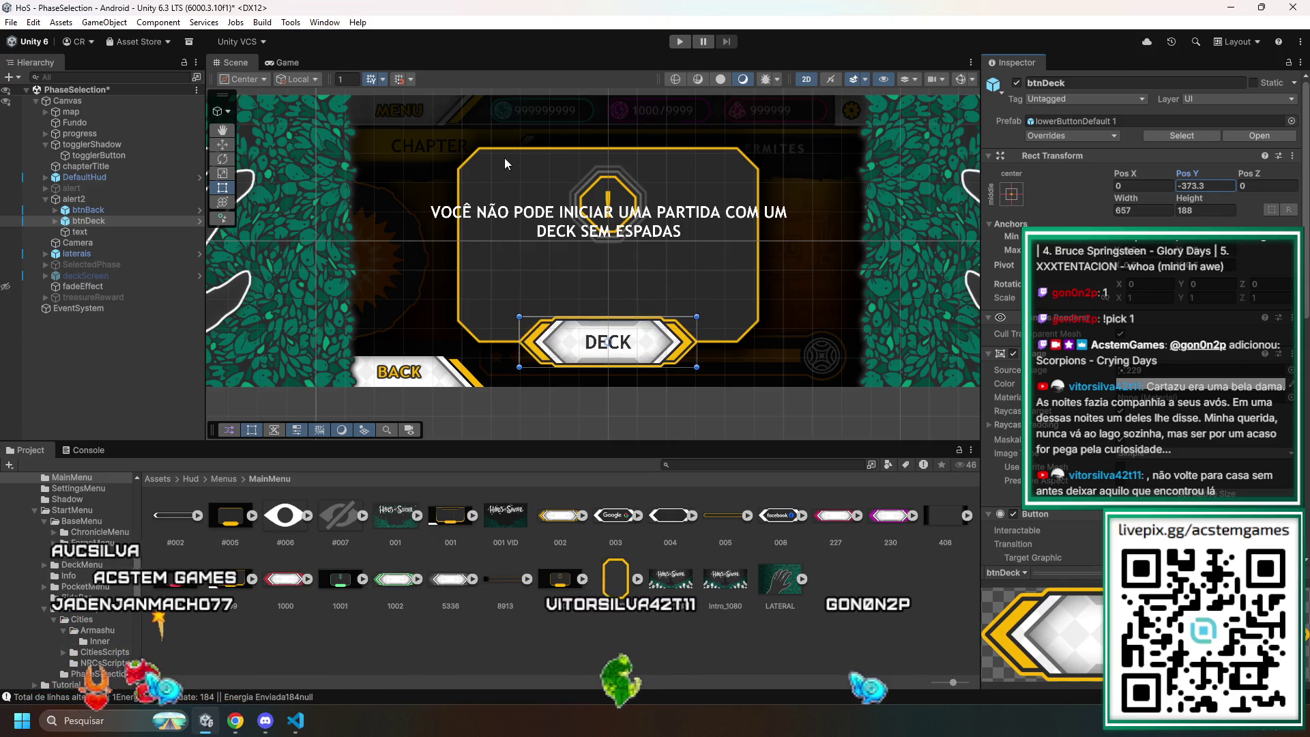
pyautogui.write('-373.21')
pyautogui.scroll(5, 678, 294)
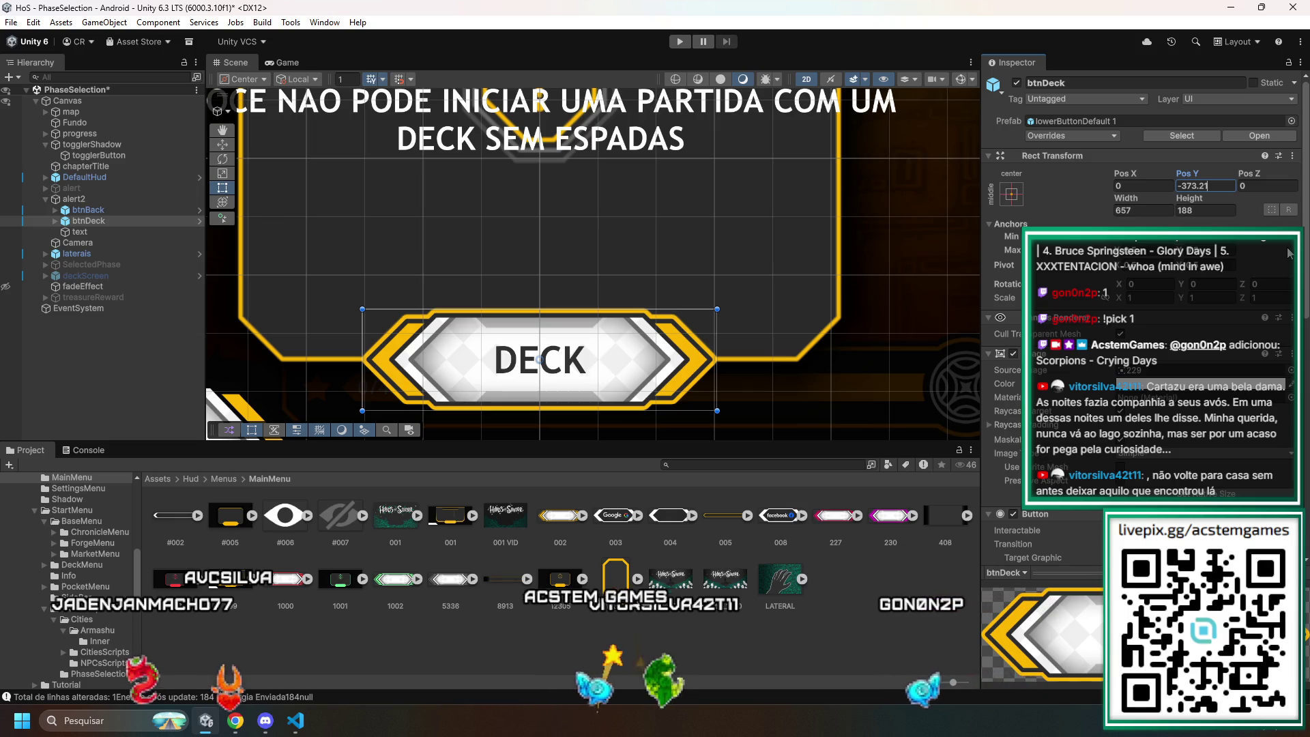
pyautogui.write('5')
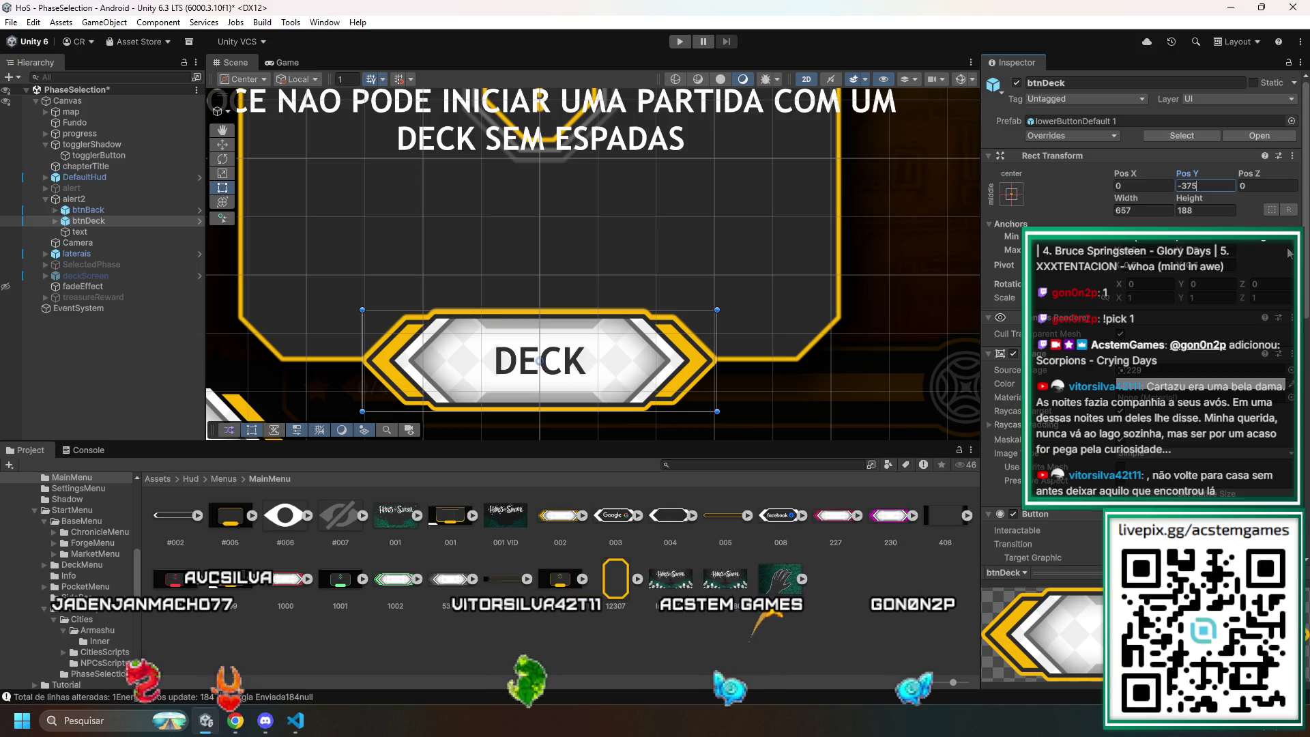
pyautogui.press('BackSpace')
pyautogui.write('4')
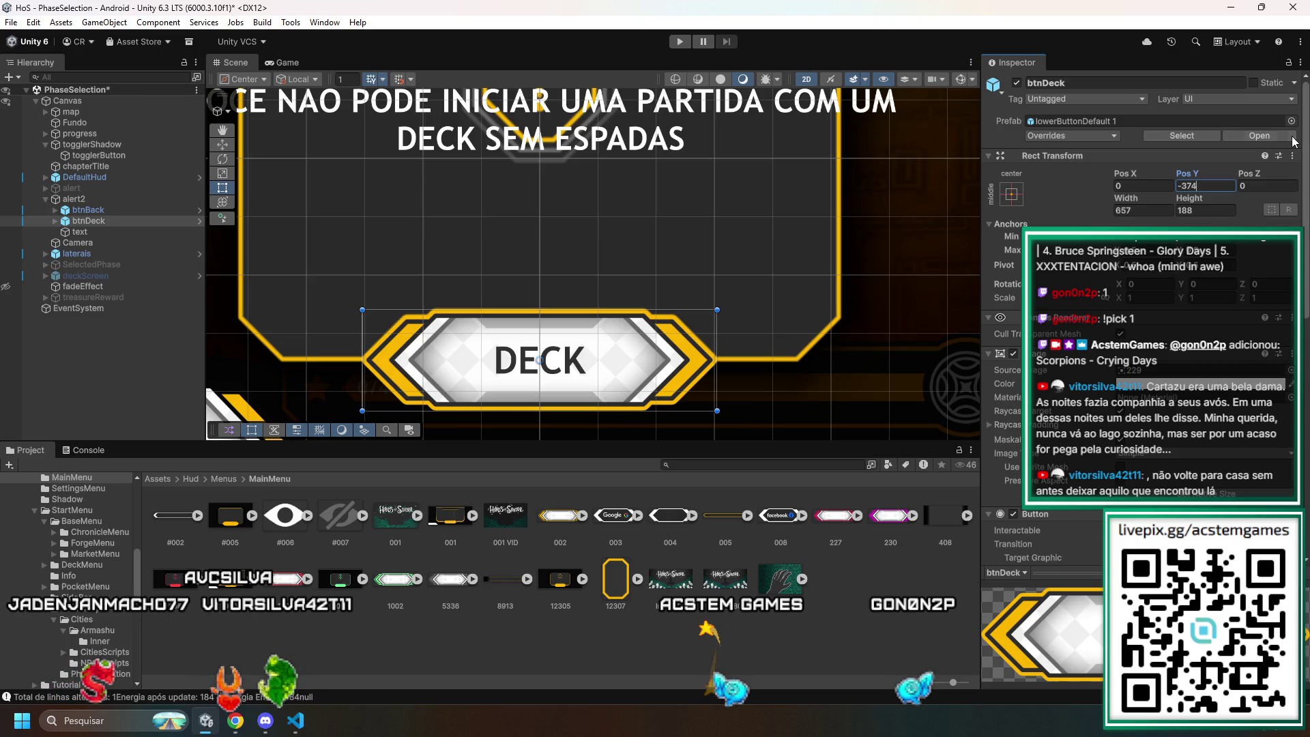
pyautogui.scroll(6, 744, 361)
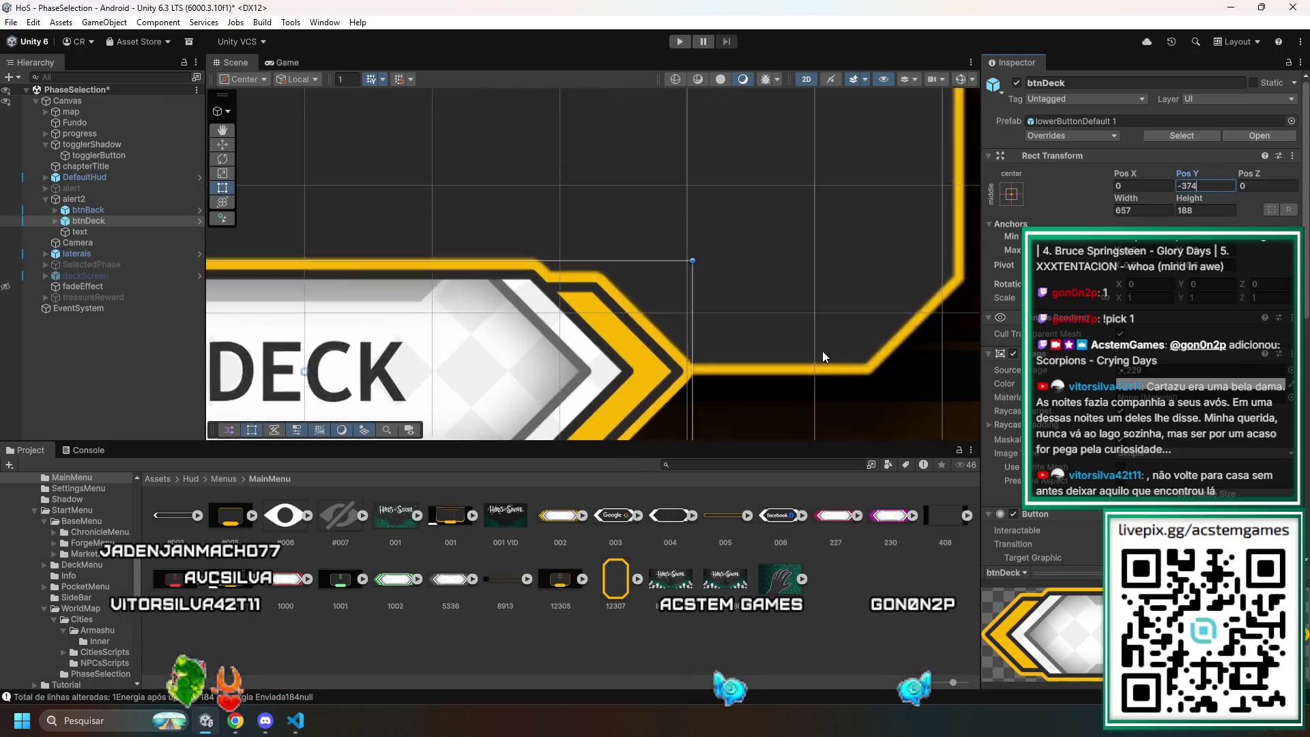
pyautogui.scroll(2, 741, 377)
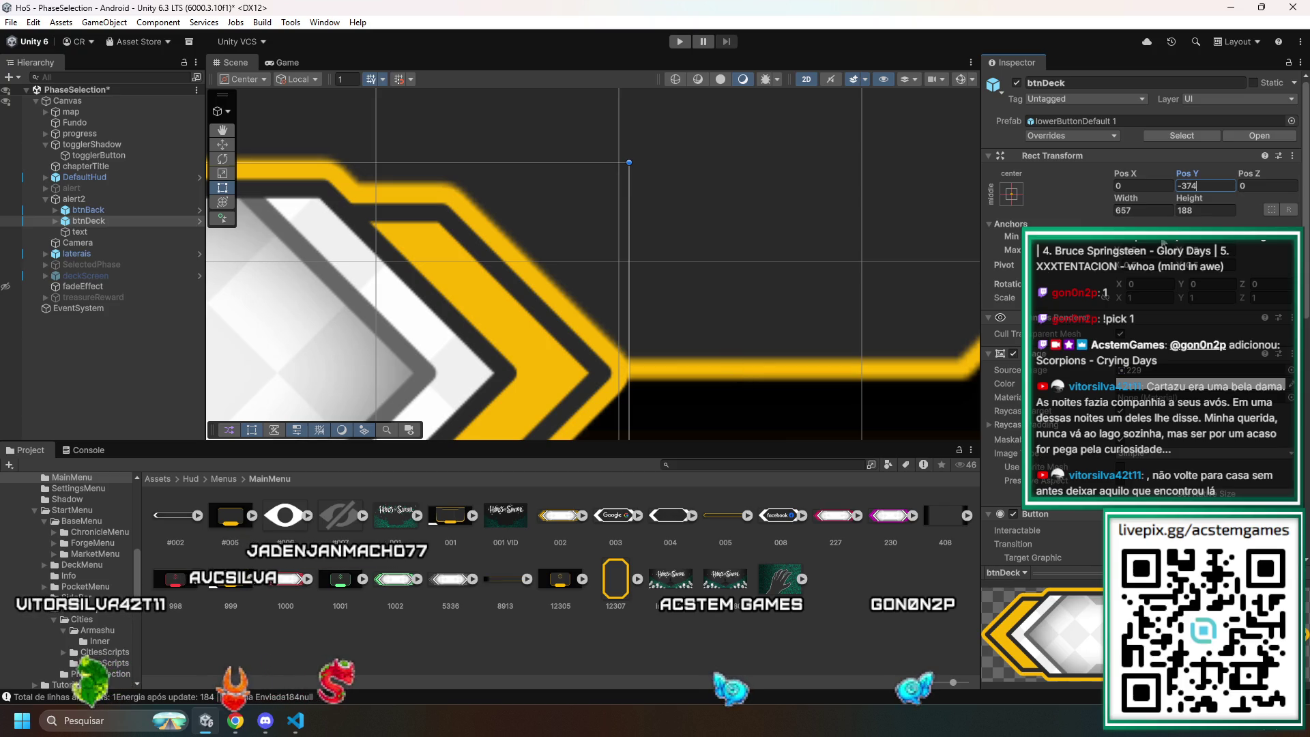
pyautogui.press('BackSpace')
pyautogui.write('37')
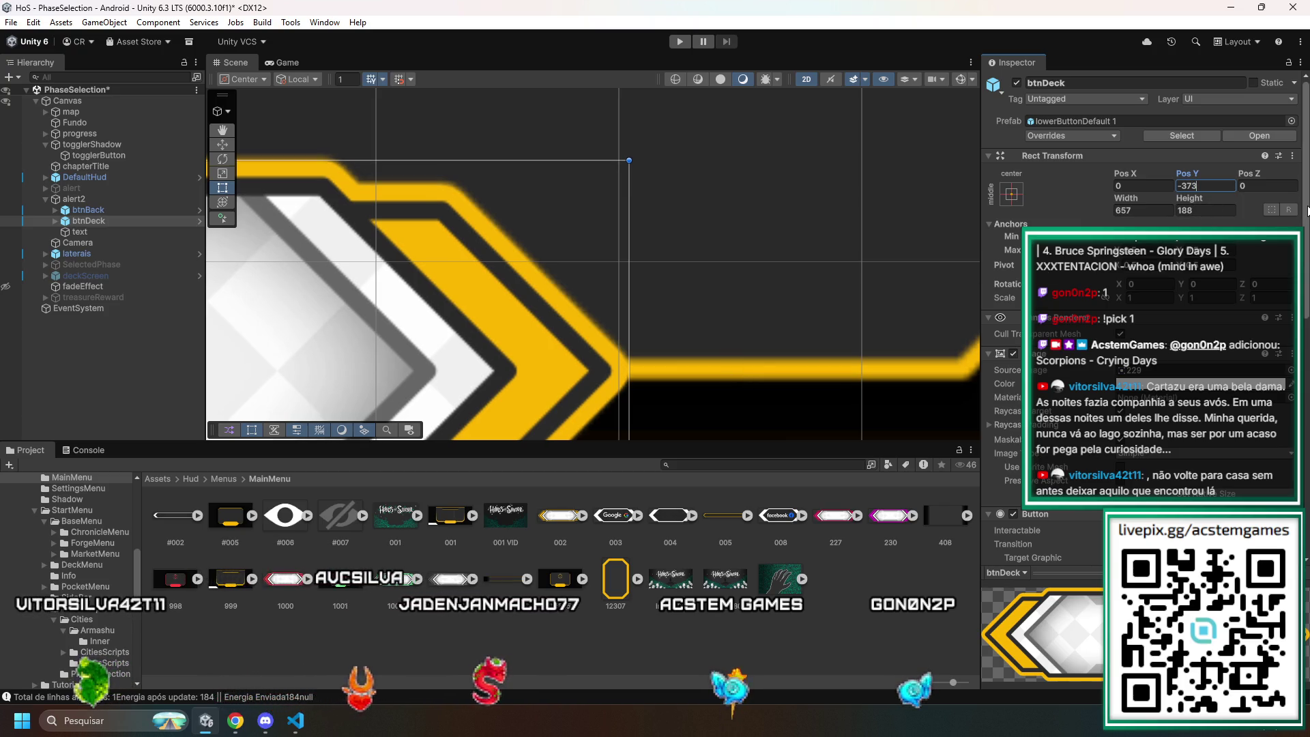
pyautogui.write('2')
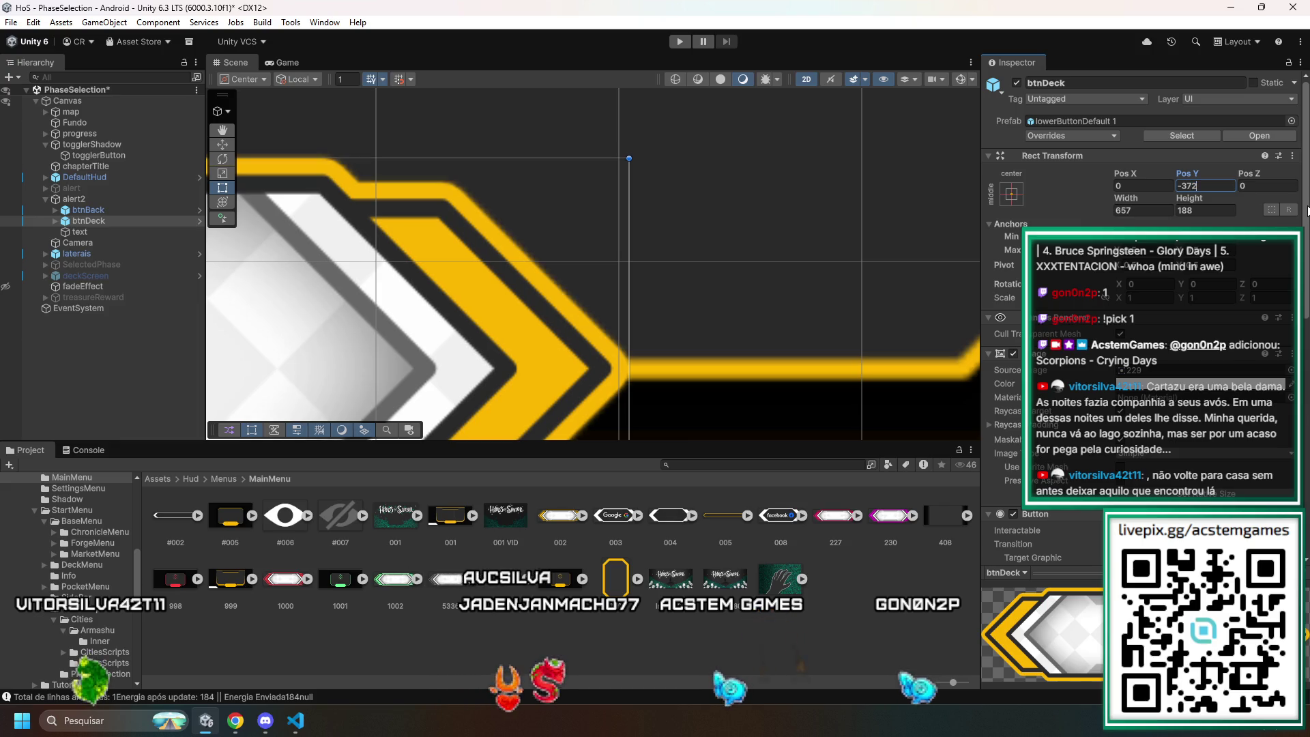
pyautogui.press('BackSpace')
pyautogui.write('1')
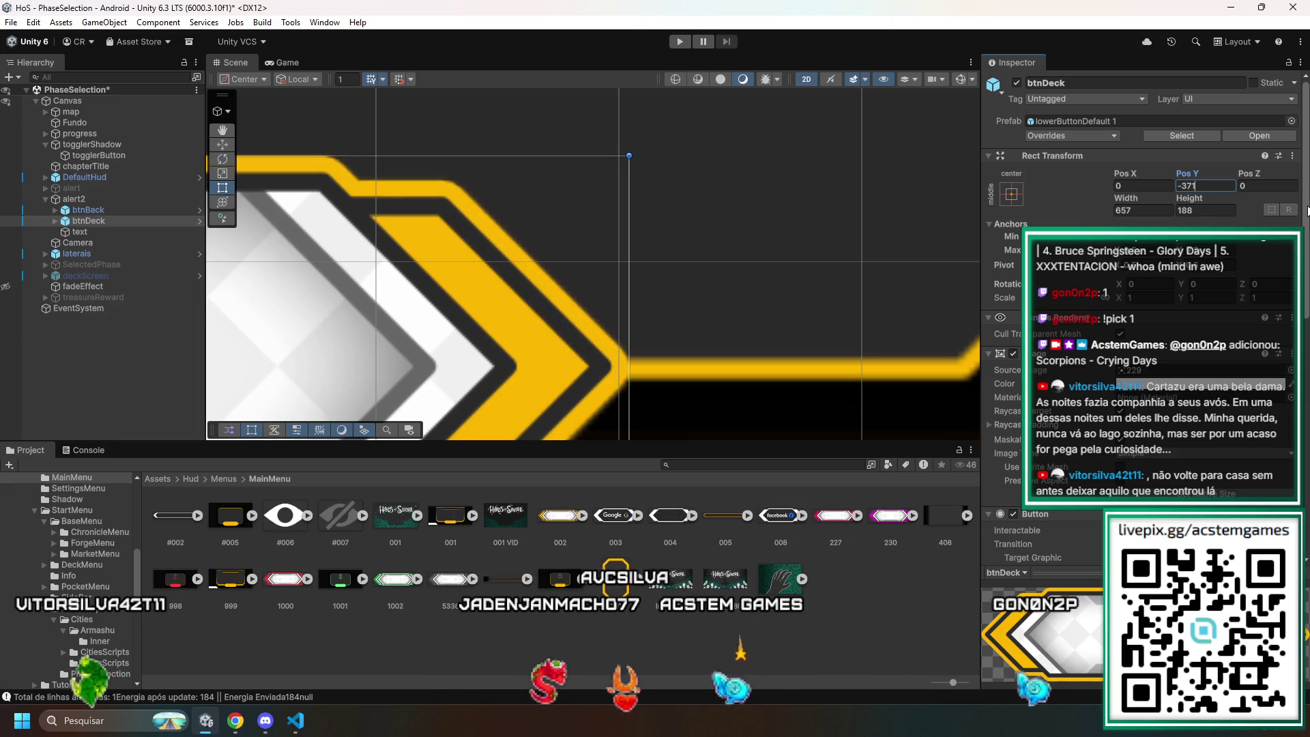
pyautogui.write('f')
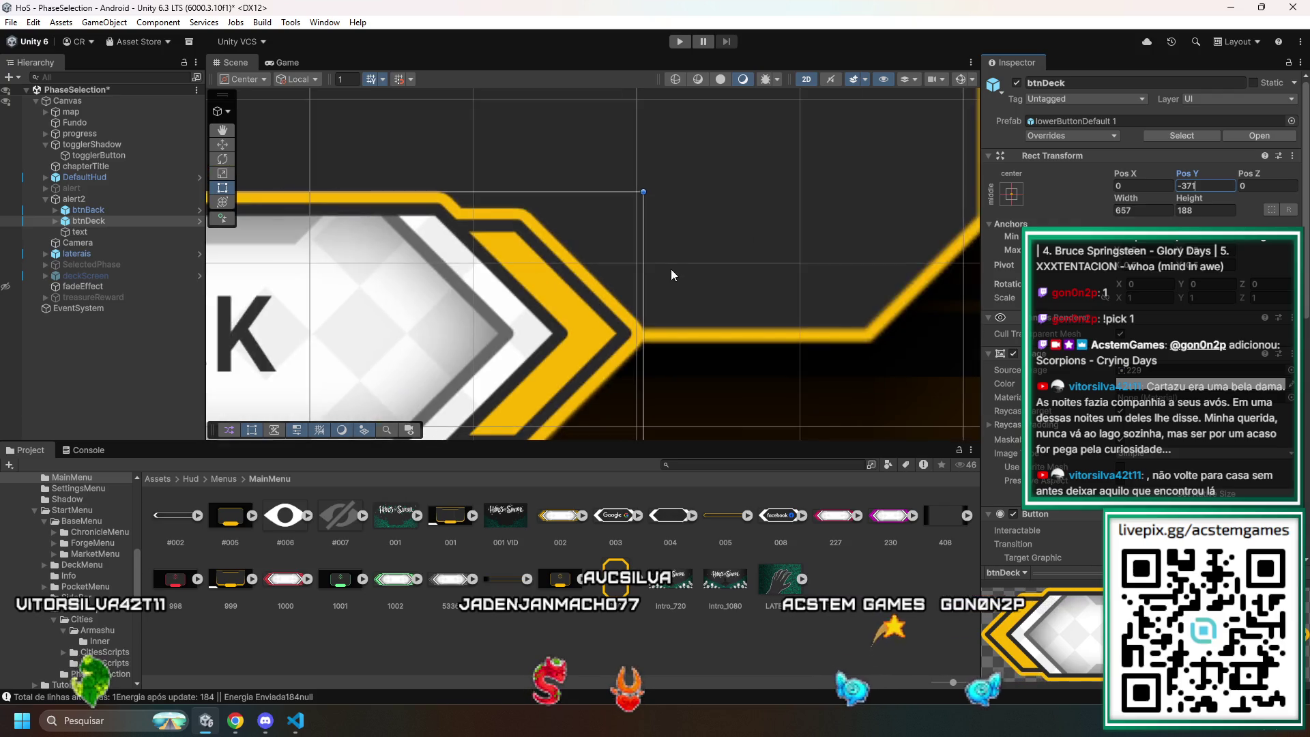
pyautogui.scroll(-3, 478, 223)
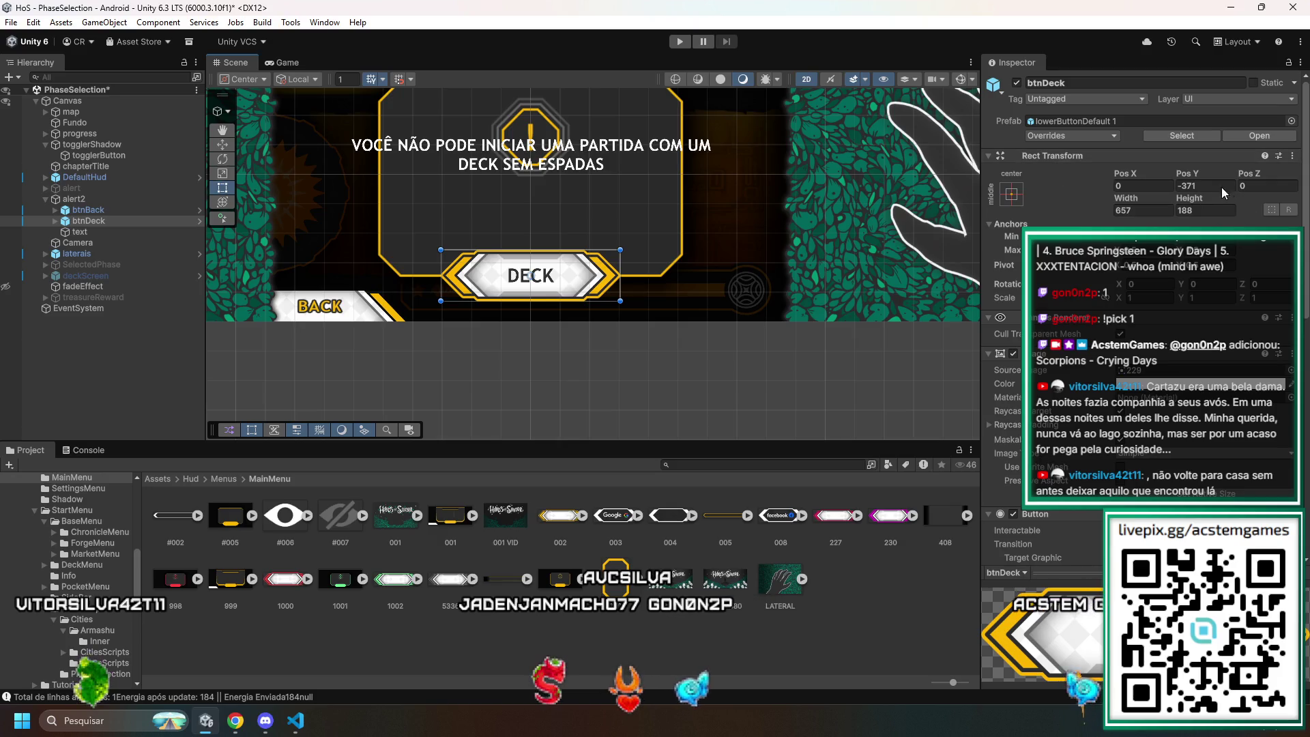
# - Select btnBack, then btnDeck, and begin renaming btnDeck in the Hierarchy
pyautogui.click(705, 234)
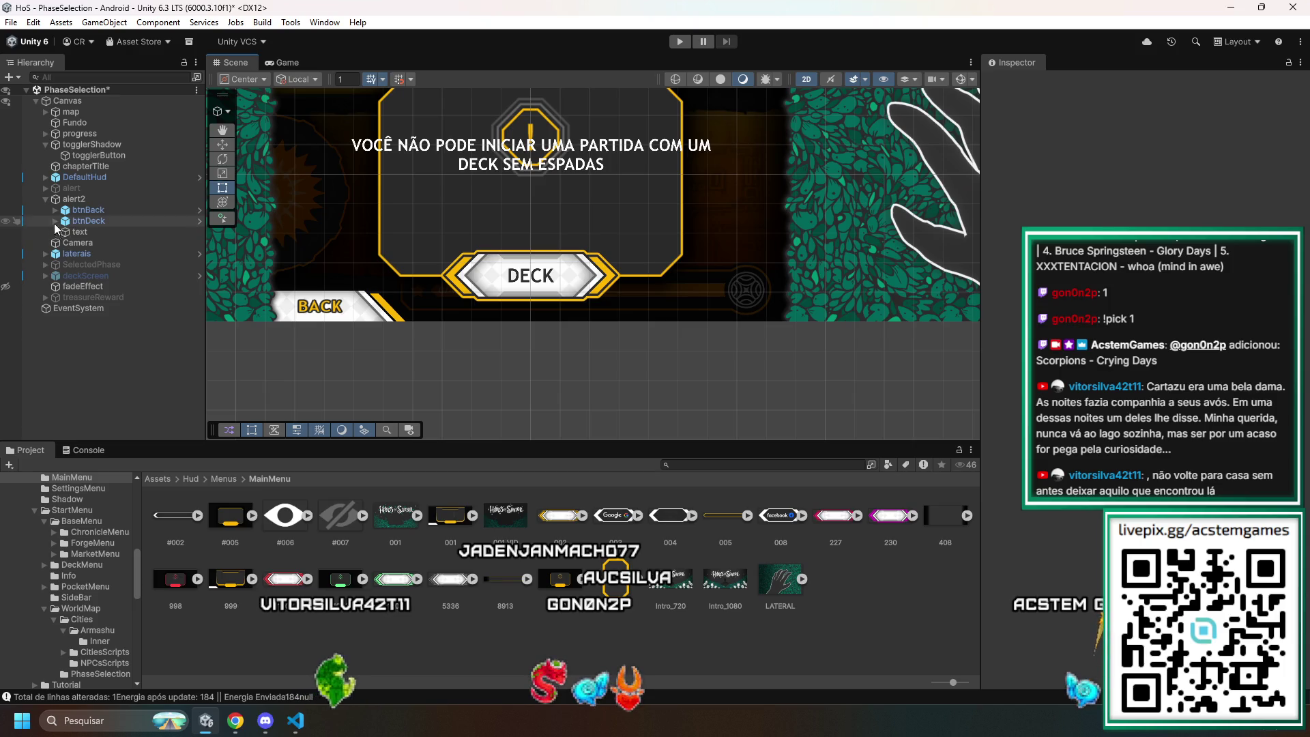
pyautogui.click(88, 209)
pyautogui.click(92, 221)
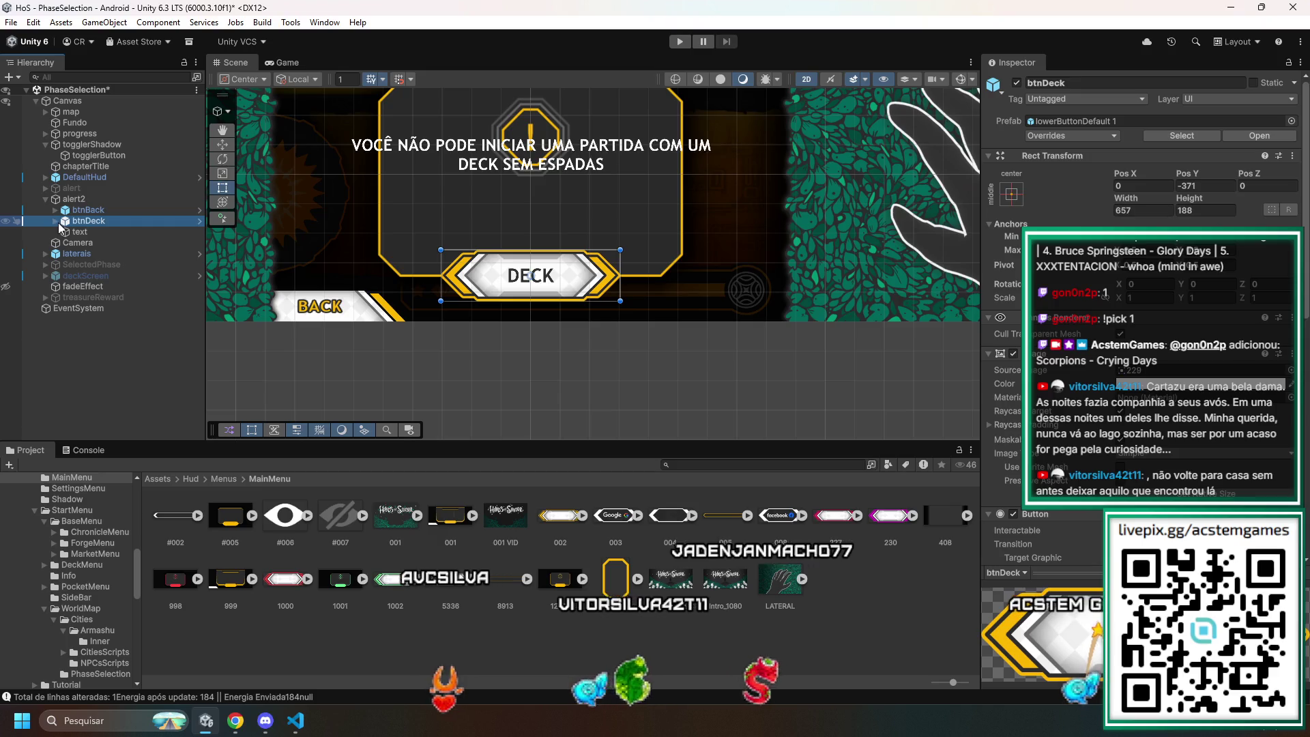
pyautogui.press('End')
pyautogui.click(125, 219)
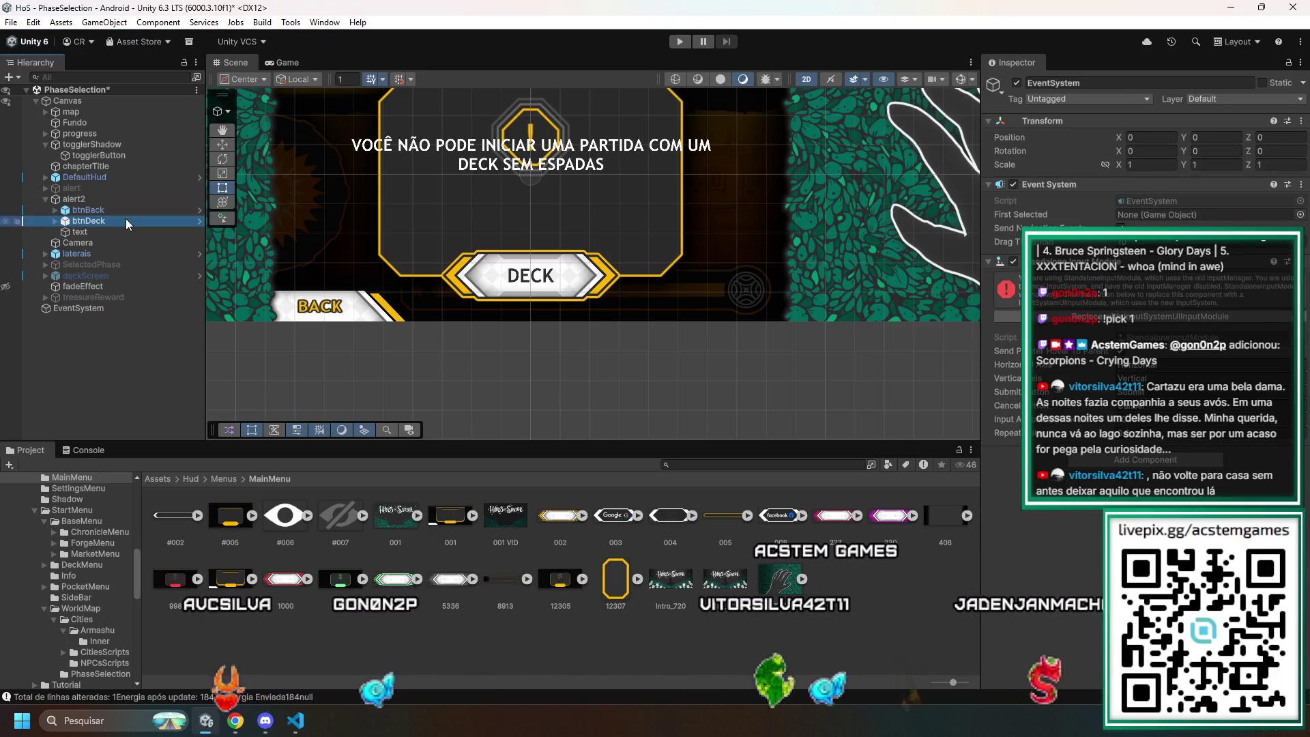
pyautogui.doubleClick(127, 219)
pyautogui.write('btnOK')
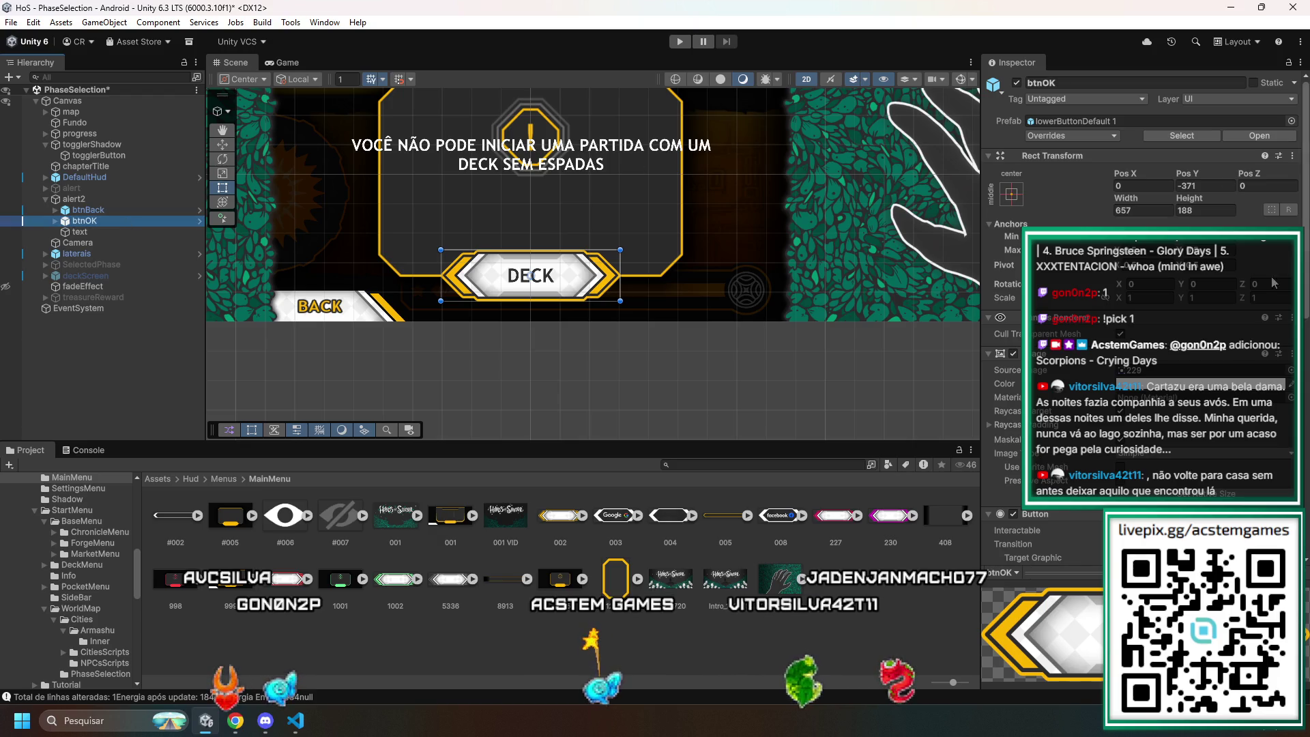
pyautogui.scroll(-3, 1119, 394)
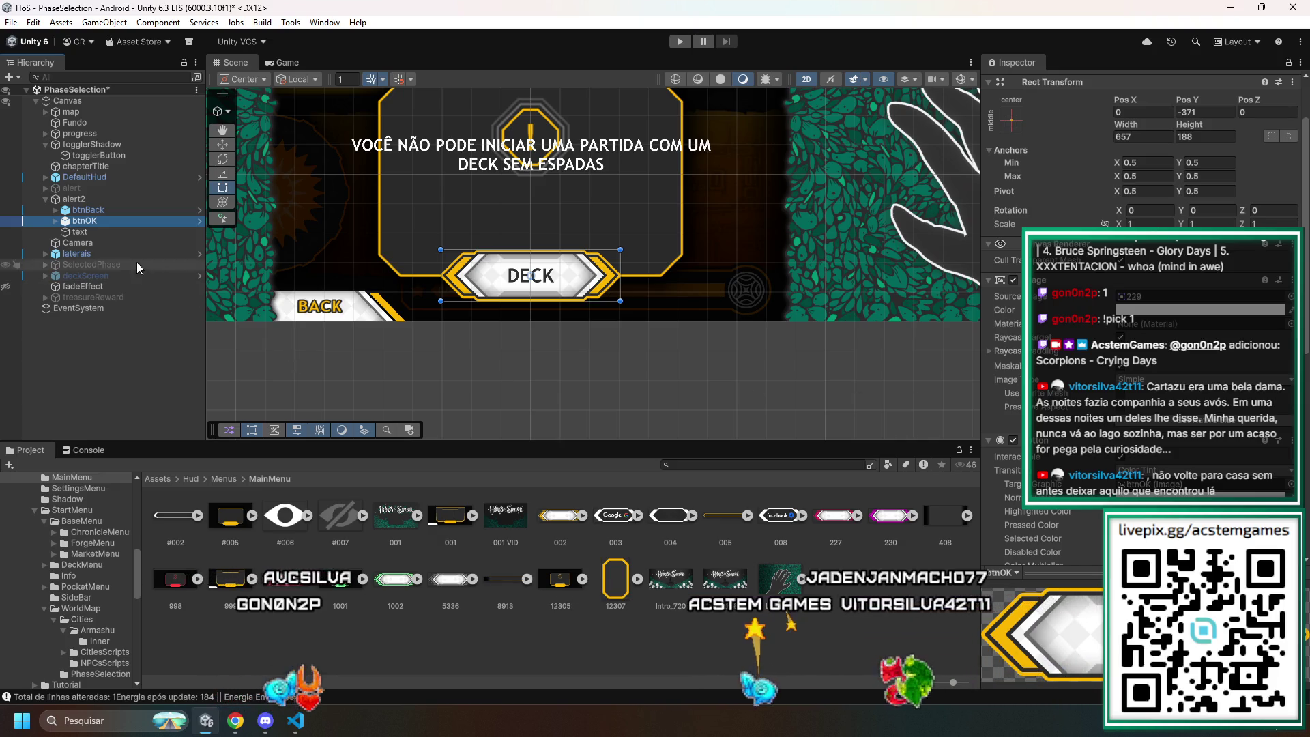
# - Toggle the DECK and BACK buttons' scene visibility, then delete btnBack from alert2
pyautogui.click(5, 221)
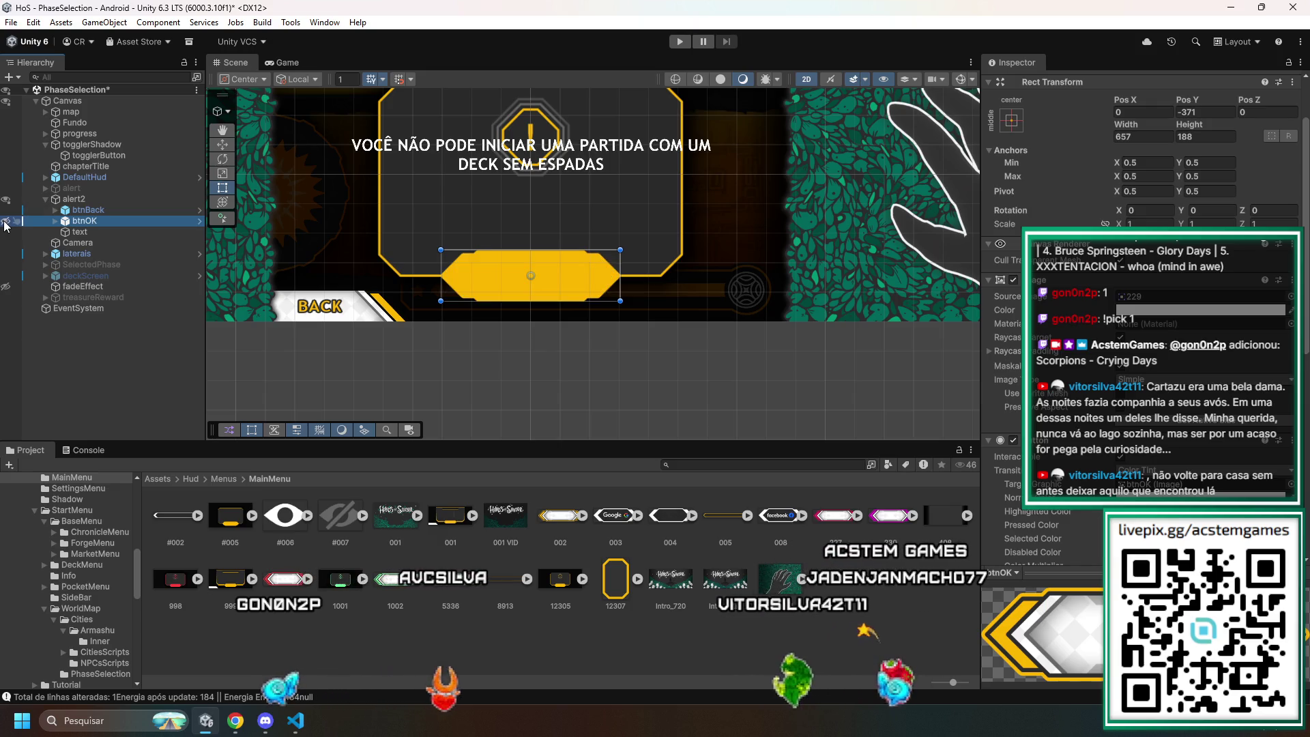
pyautogui.click(5, 221)
pyautogui.click(6, 210)
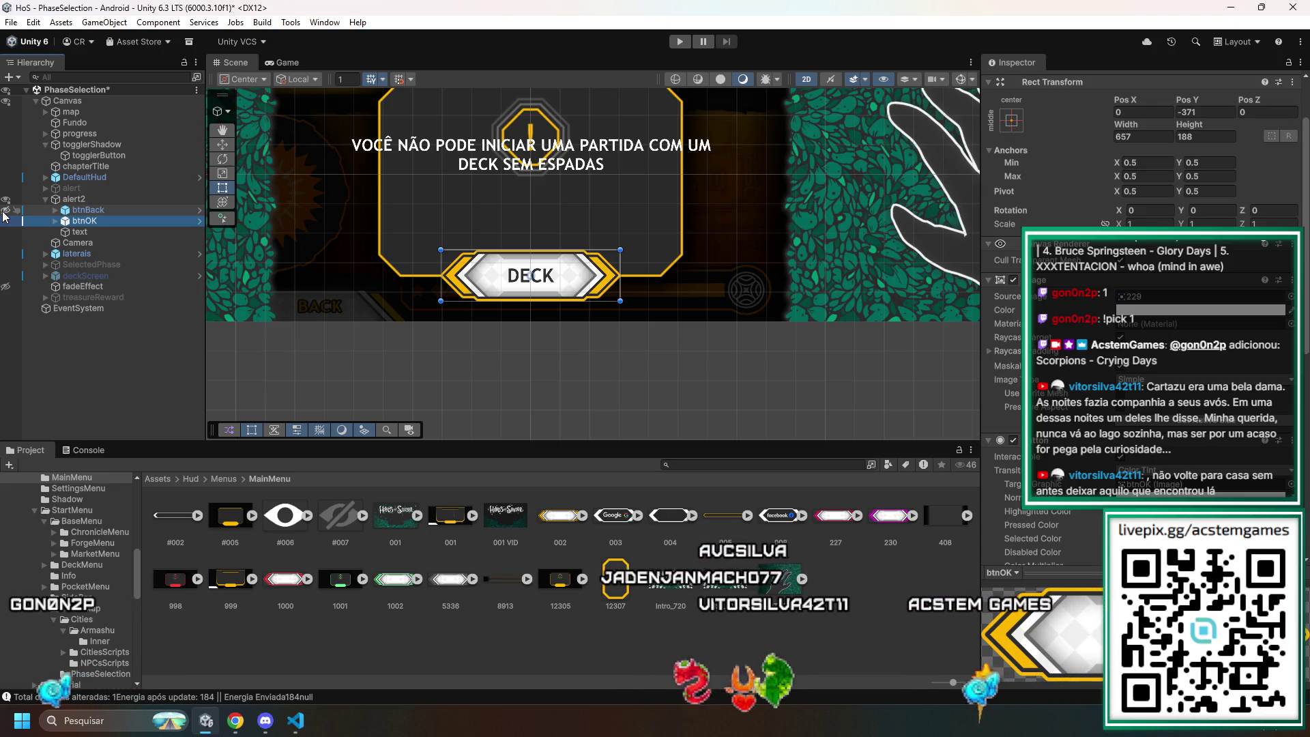
pyautogui.click(273, 304)
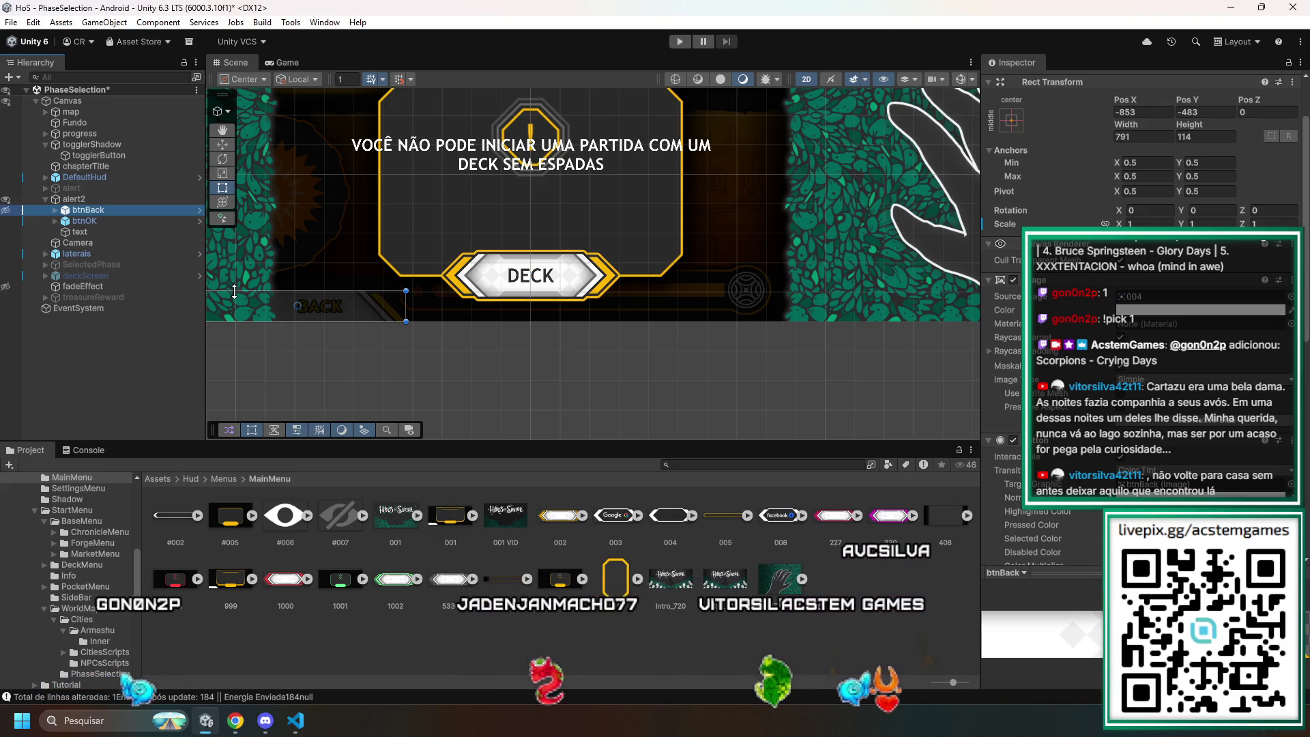
pyautogui.press('Delete')
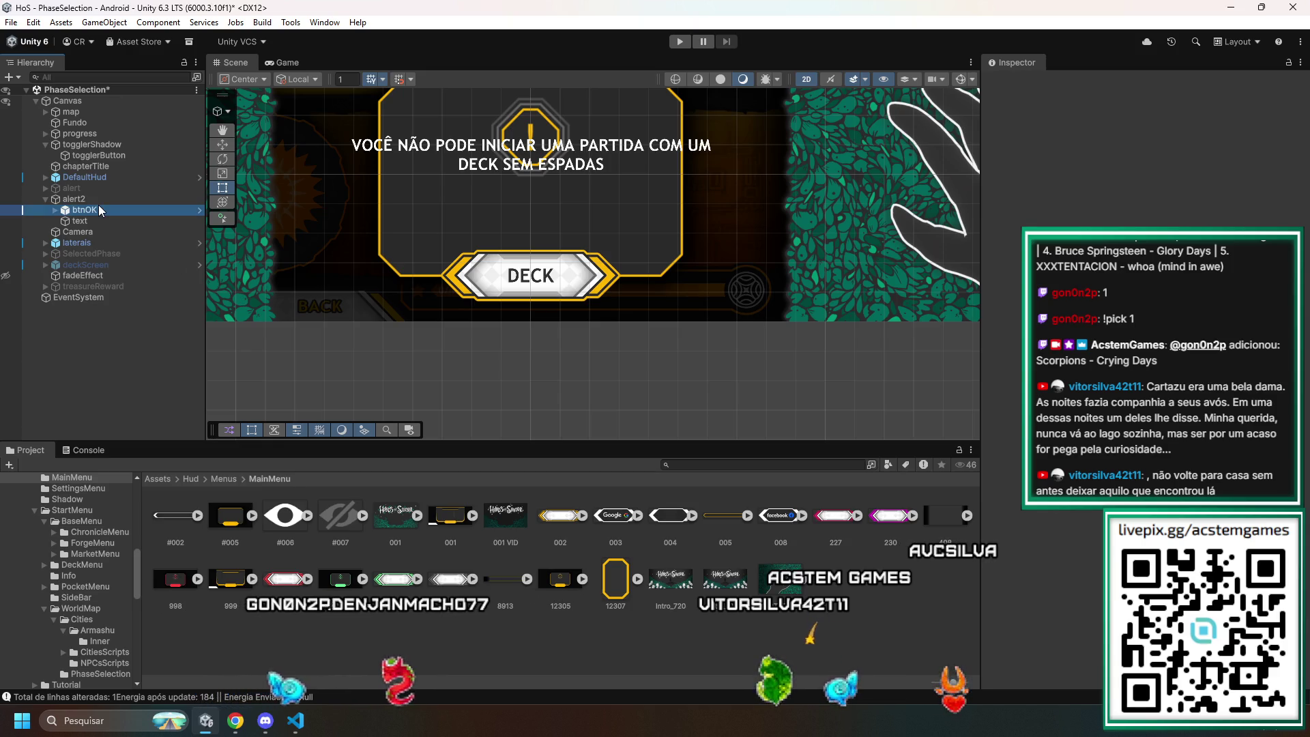
# - Move alert2's message below the icon, narrow its box to 1101.67 wide, and centre the panel
pyautogui.click(99, 210)
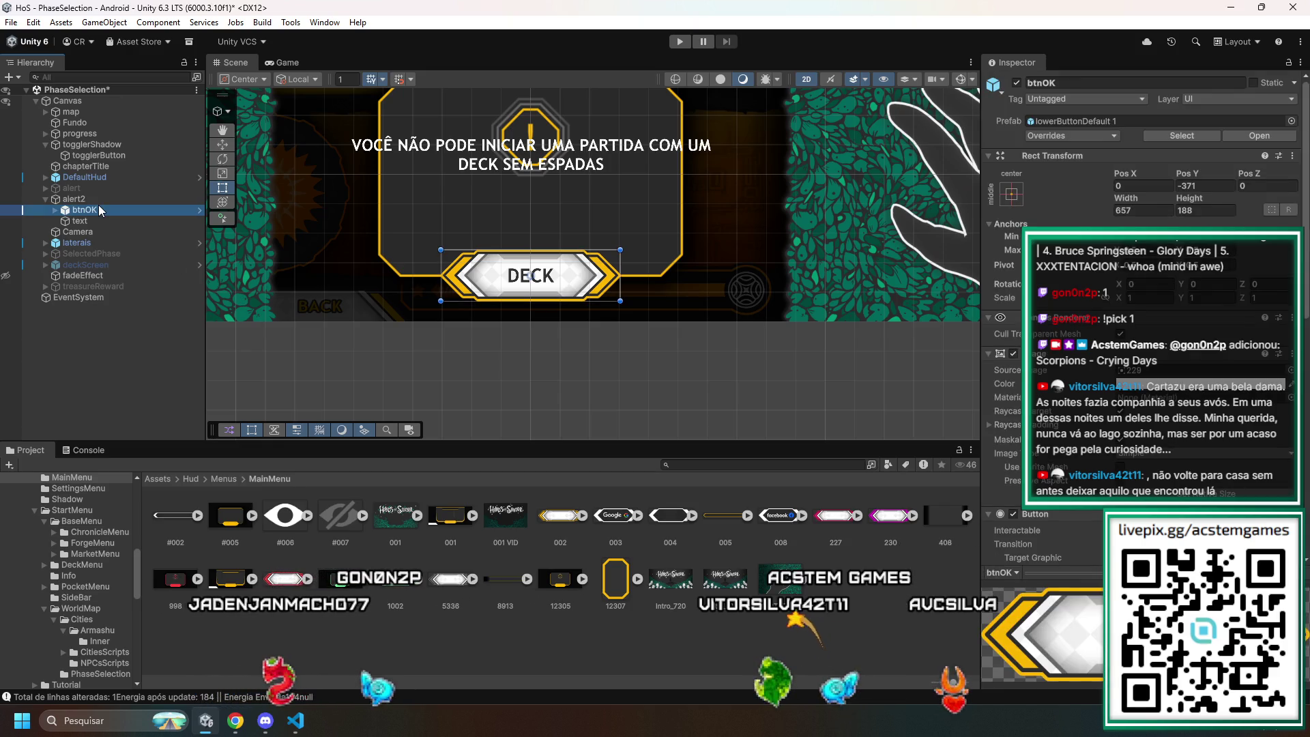
pyautogui.click(83, 223)
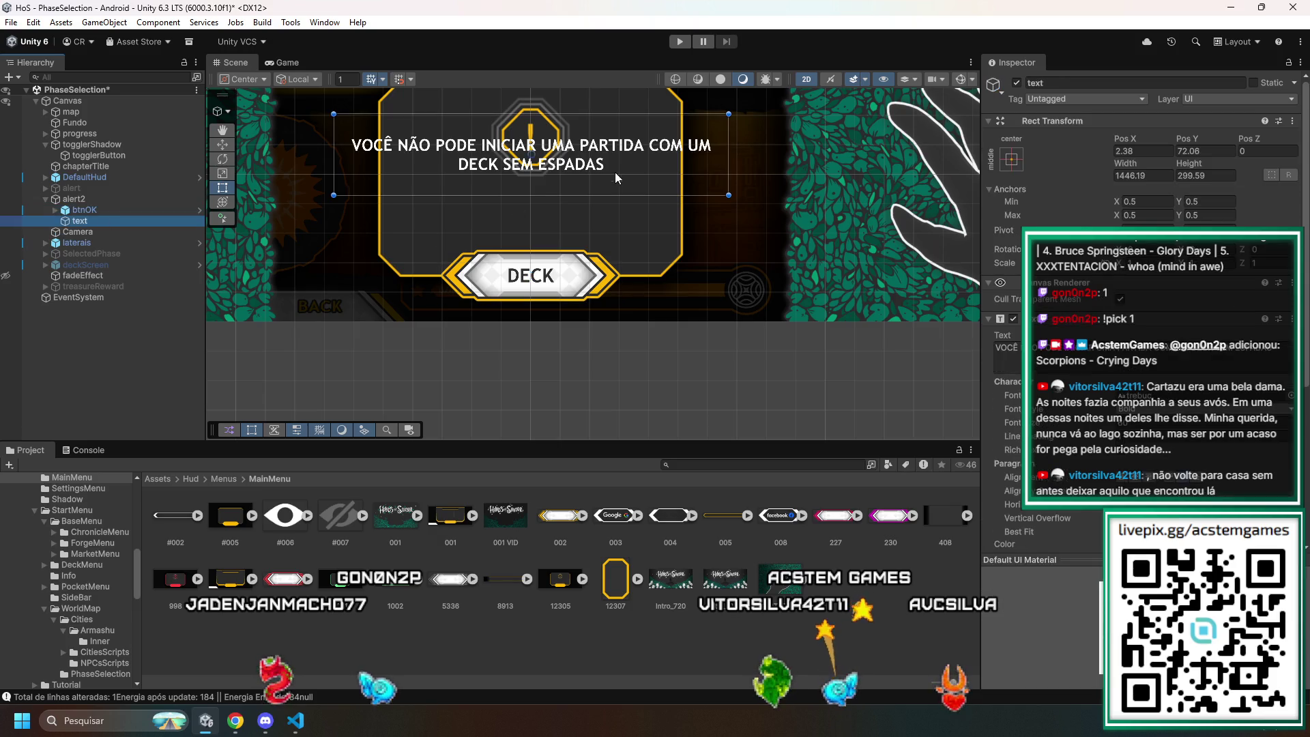
pyautogui.moveTo(563, 161); pyautogui.dragTo(573, 218)
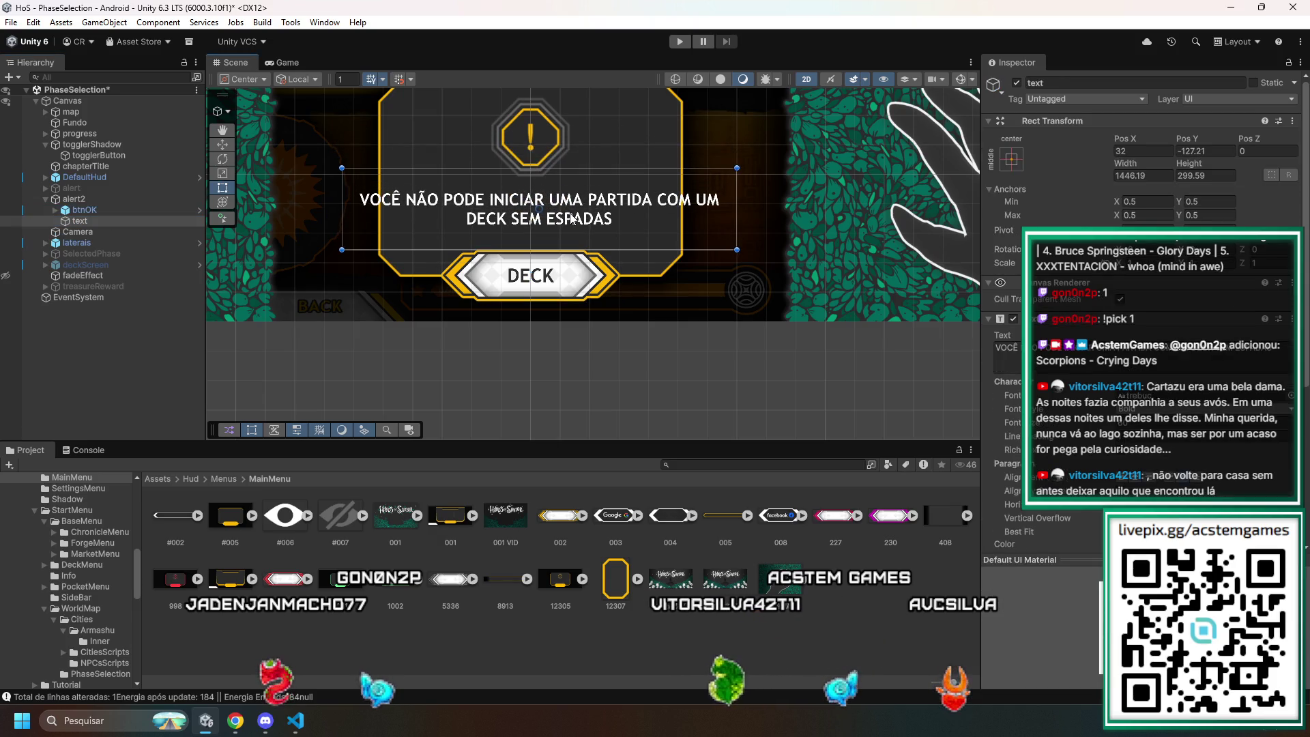
pyautogui.moveTo(340, 200); pyautogui.dragTo(378, 206)
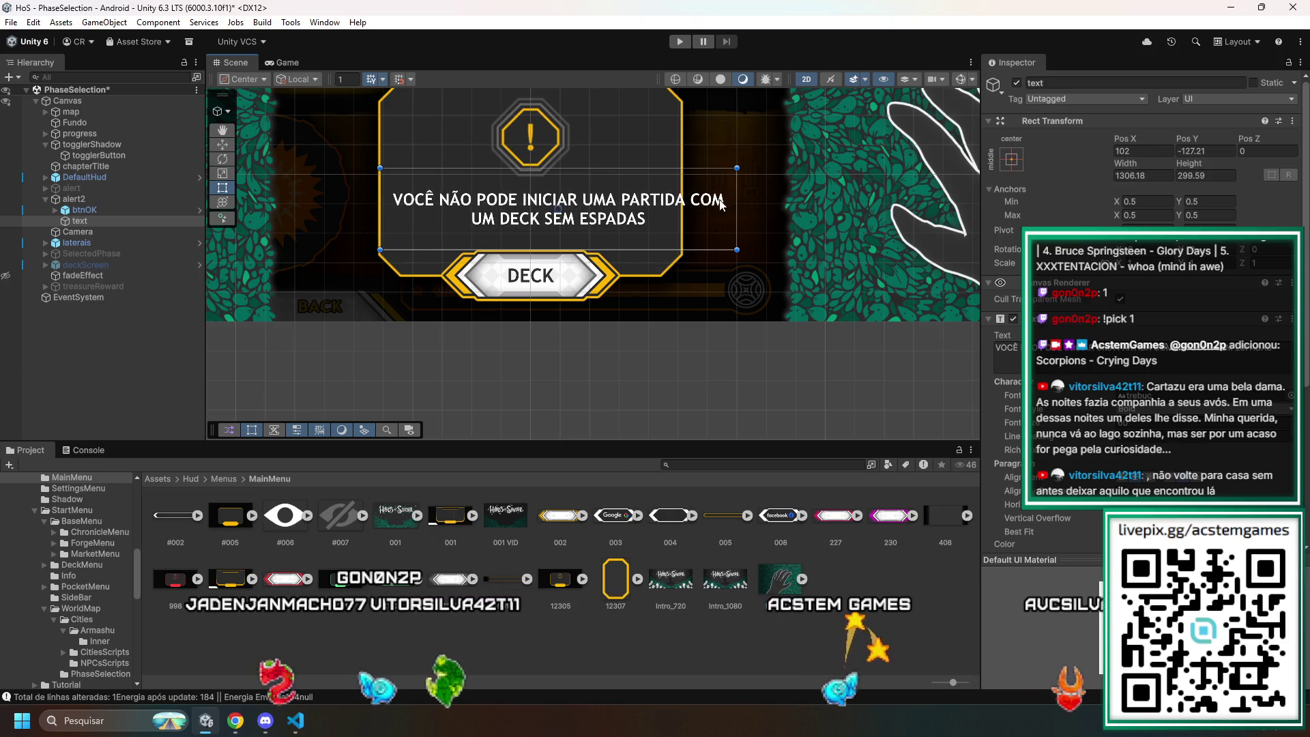
pyautogui.moveTo(737, 200)
pyautogui.mouseDown()
pyautogui.moveTo(666, 200)
pyautogui.moveTo(681, 202)
pyautogui.mouseUp()
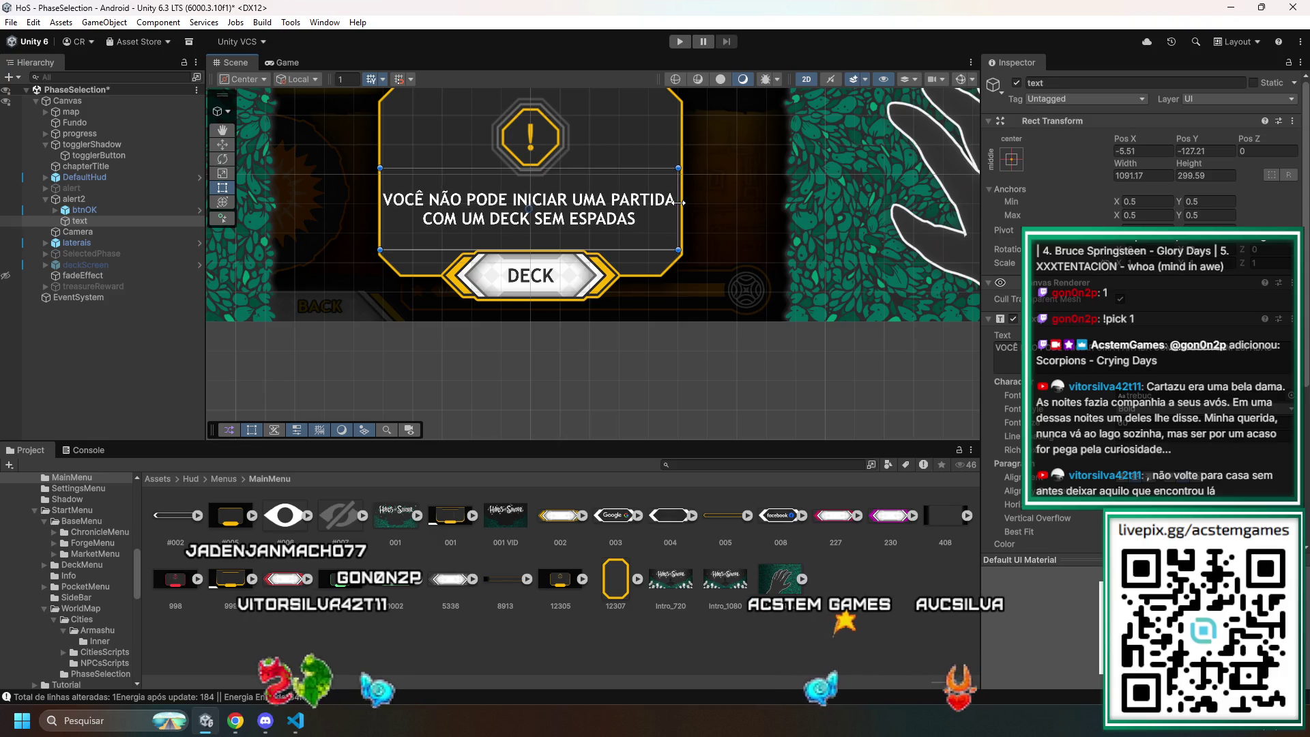
pyautogui.scroll(10, 683, 203)
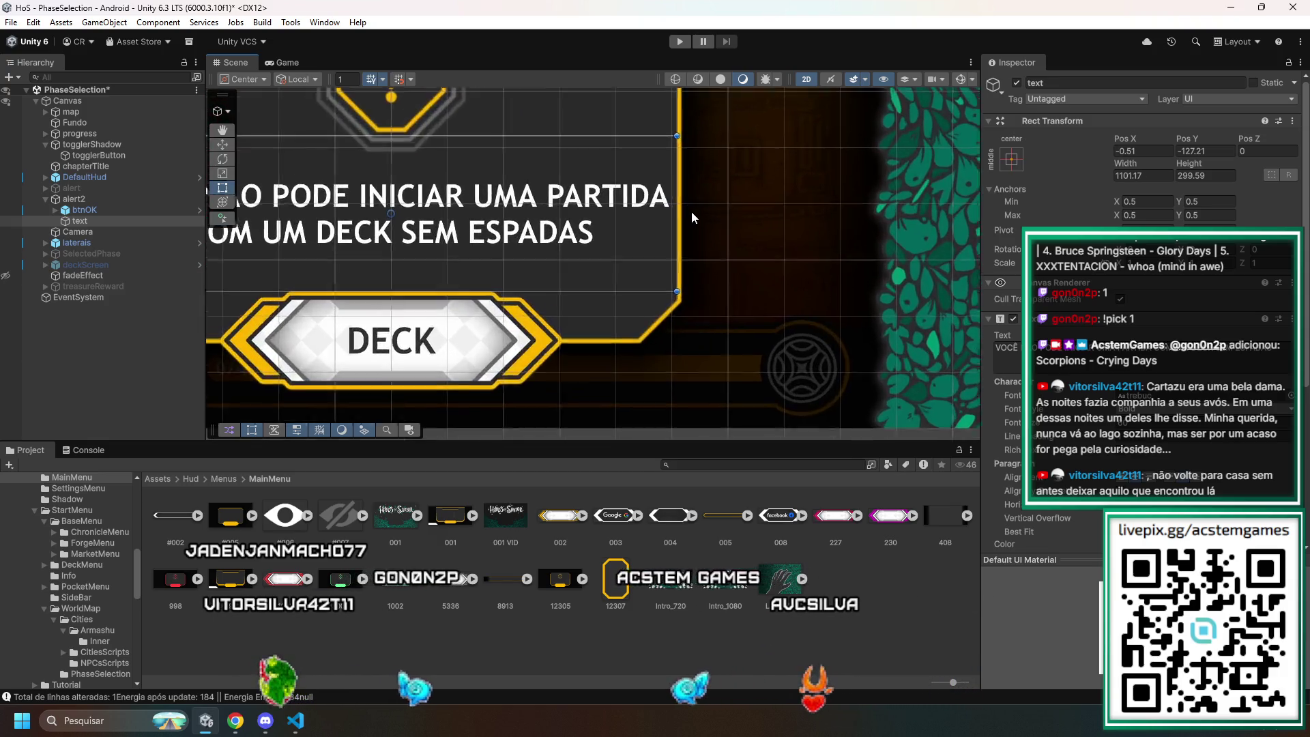
pyautogui.moveTo(660, 219); pyautogui.dragTo(663, 236)
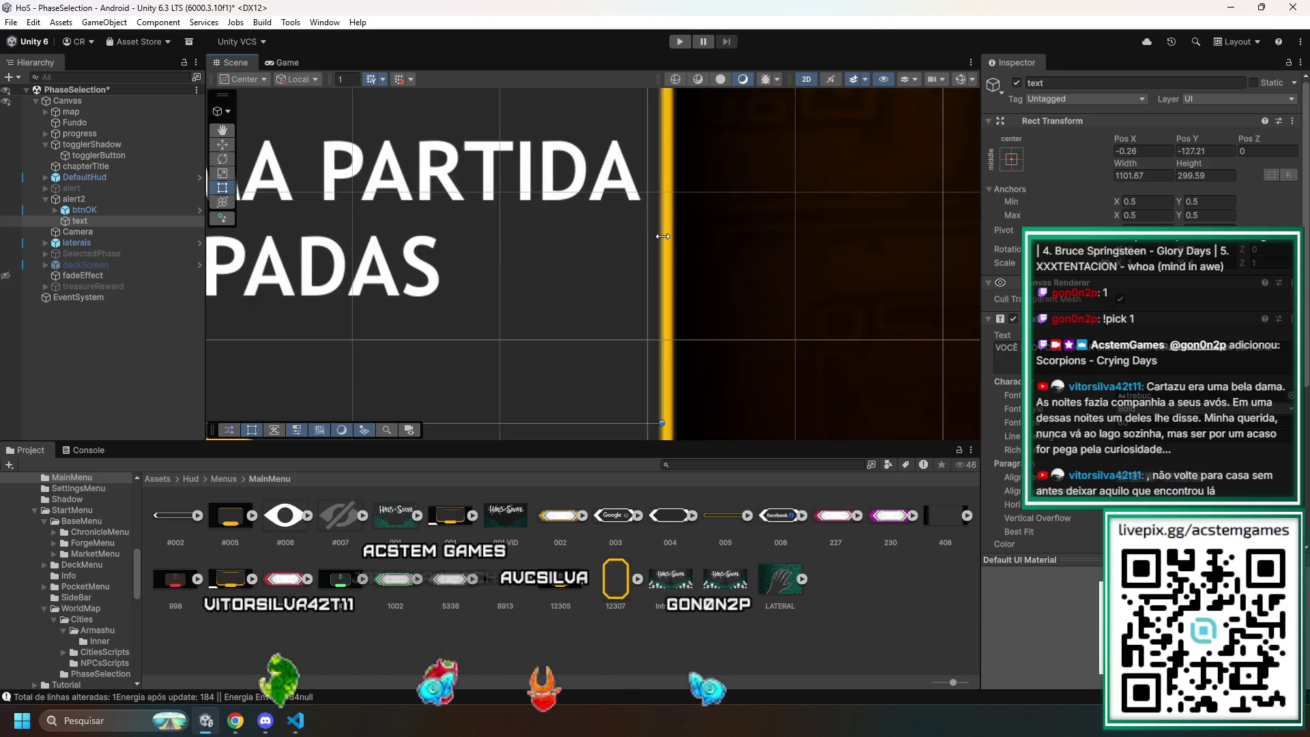
pyautogui.scroll(-6, 481, 234)
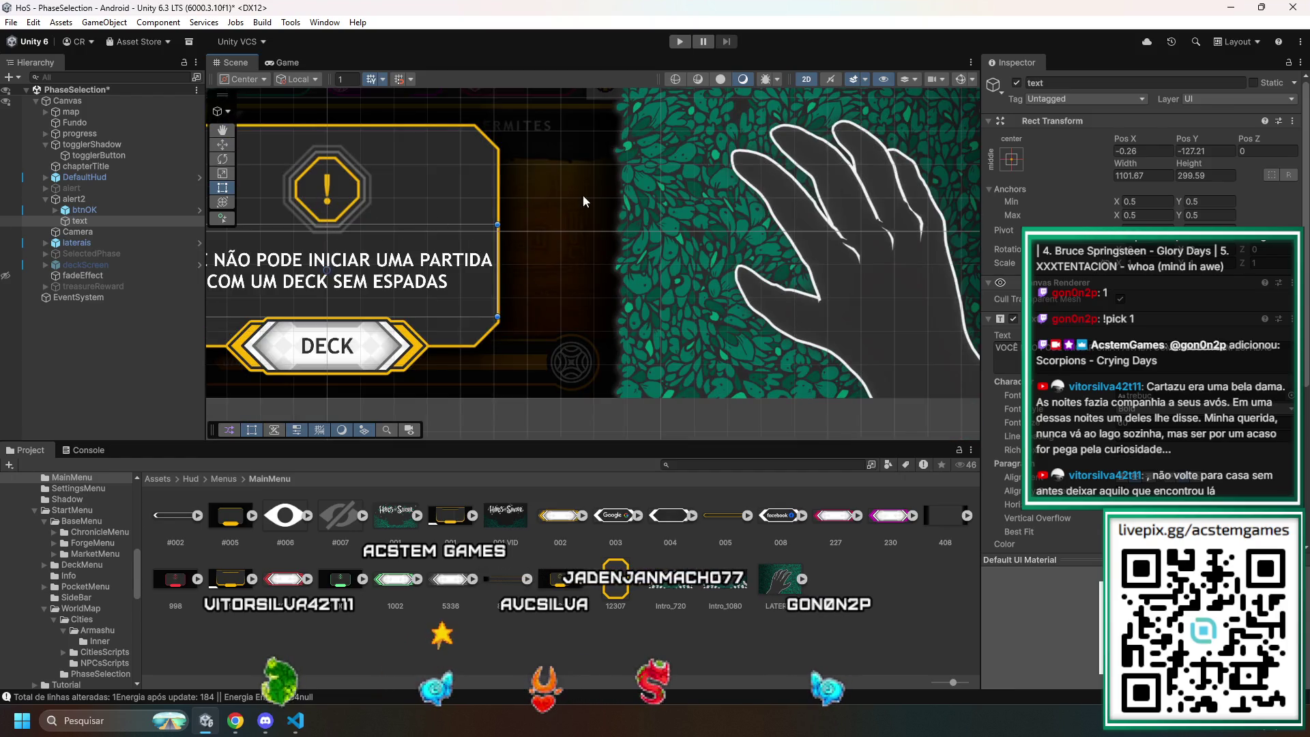
pyautogui.click(222, 130)
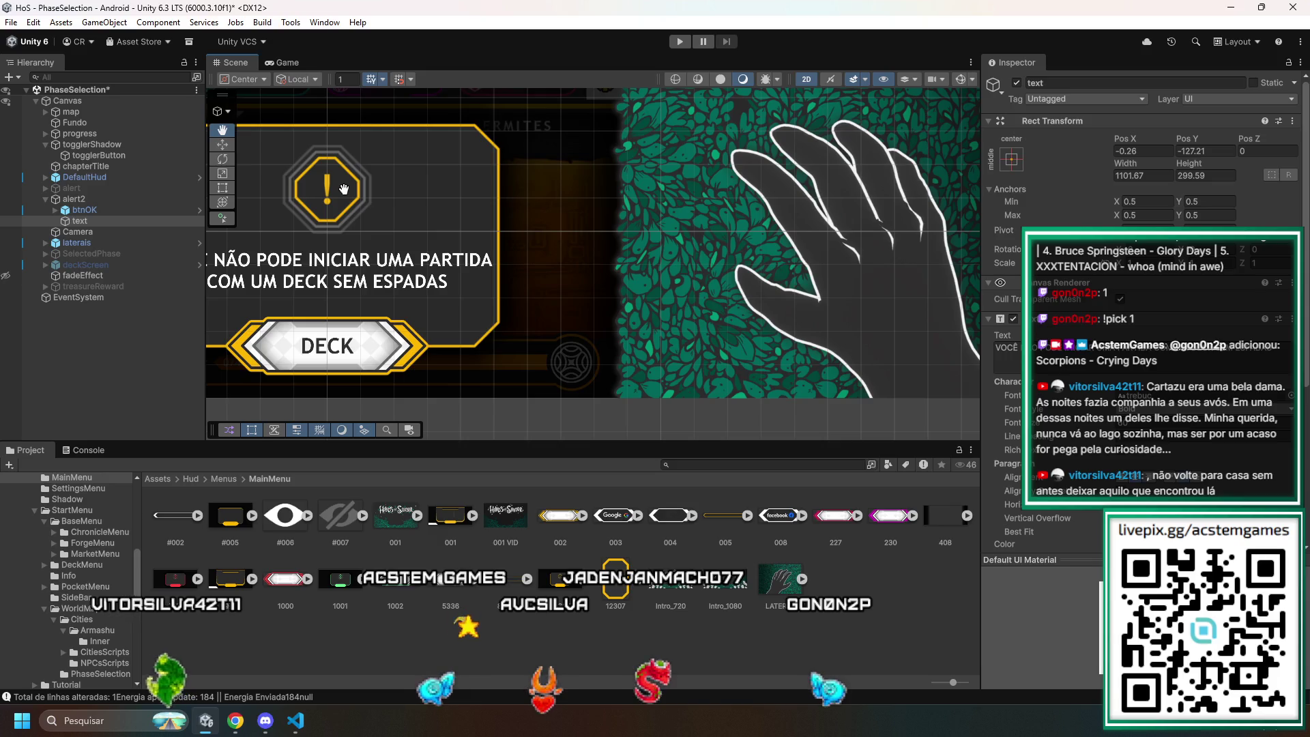
pyautogui.moveTo(459, 194); pyautogui.dragTo(573, 202)
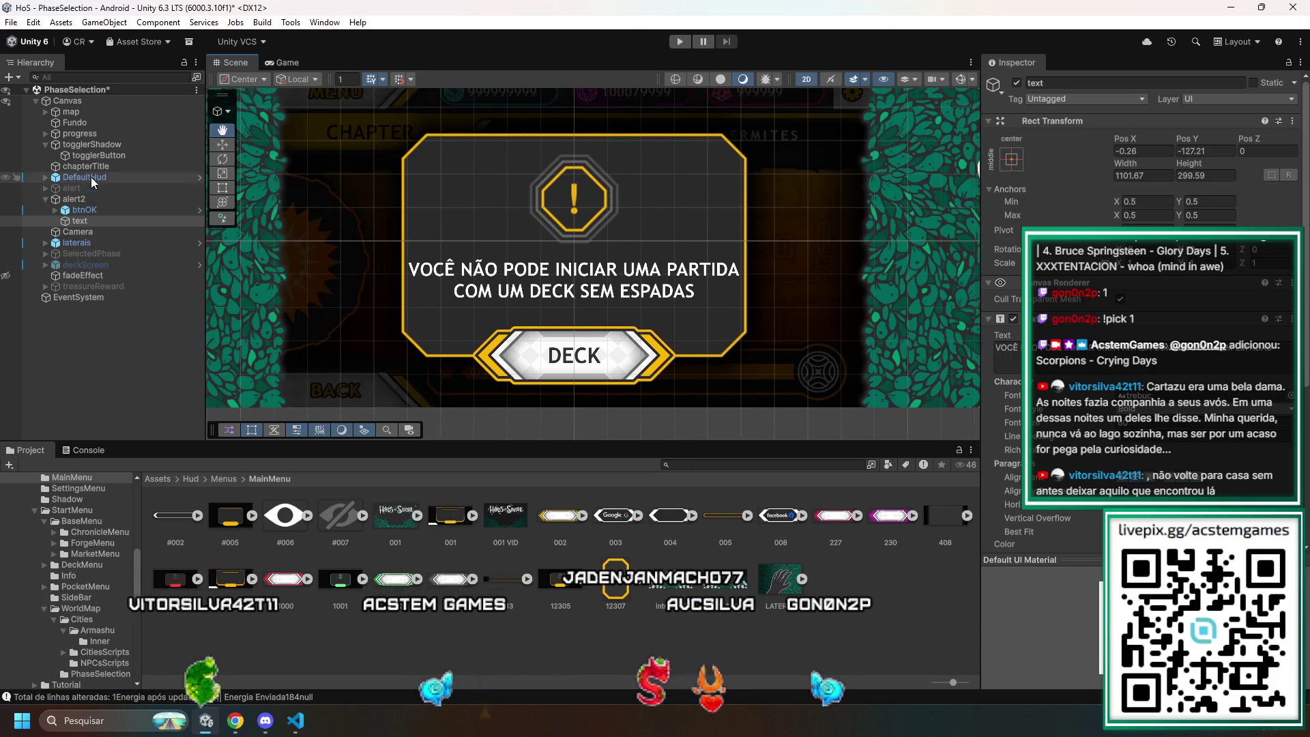
# - Set btnOK's Pos Y to -372
pyautogui.click(85, 211)
pyautogui.click(1219, 185)
pyautogui.press('BackSpace')
pyautogui.write('2')
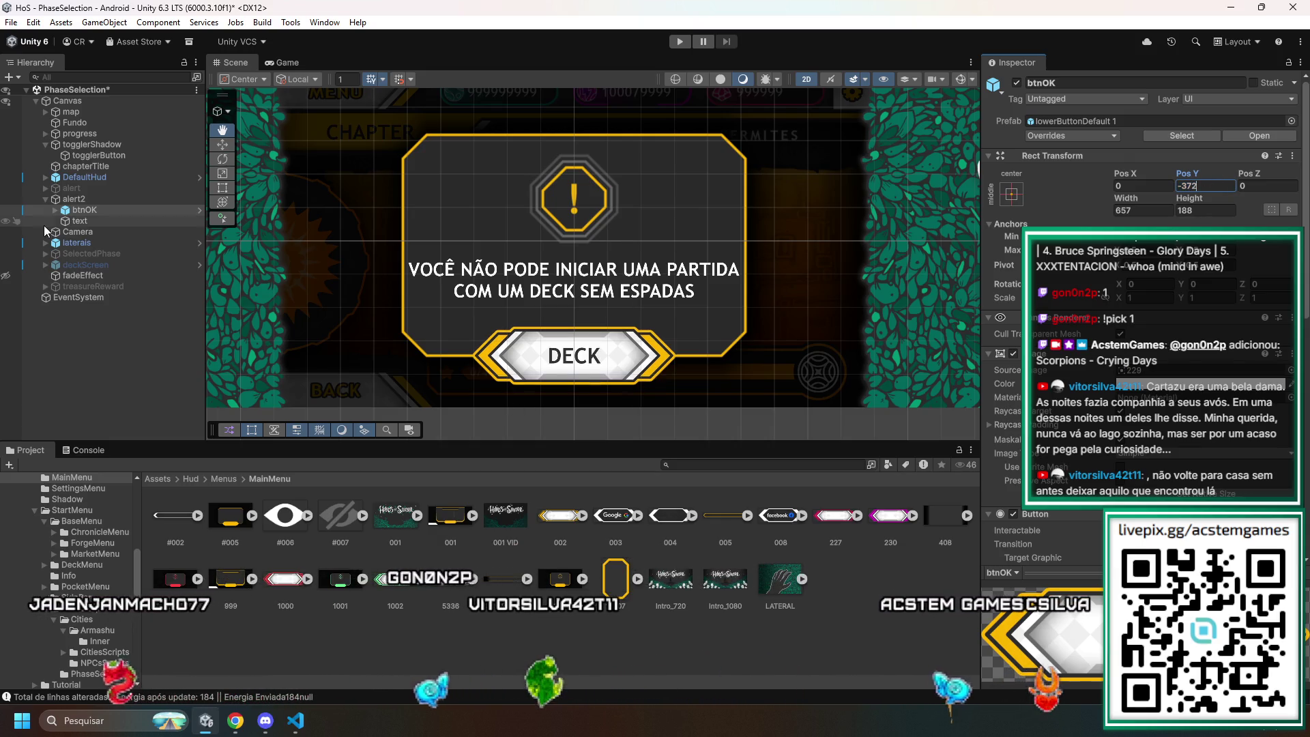
# - Make the alert message text box 800 wide so it wraps onto three lines
pyautogui.click(90, 222)
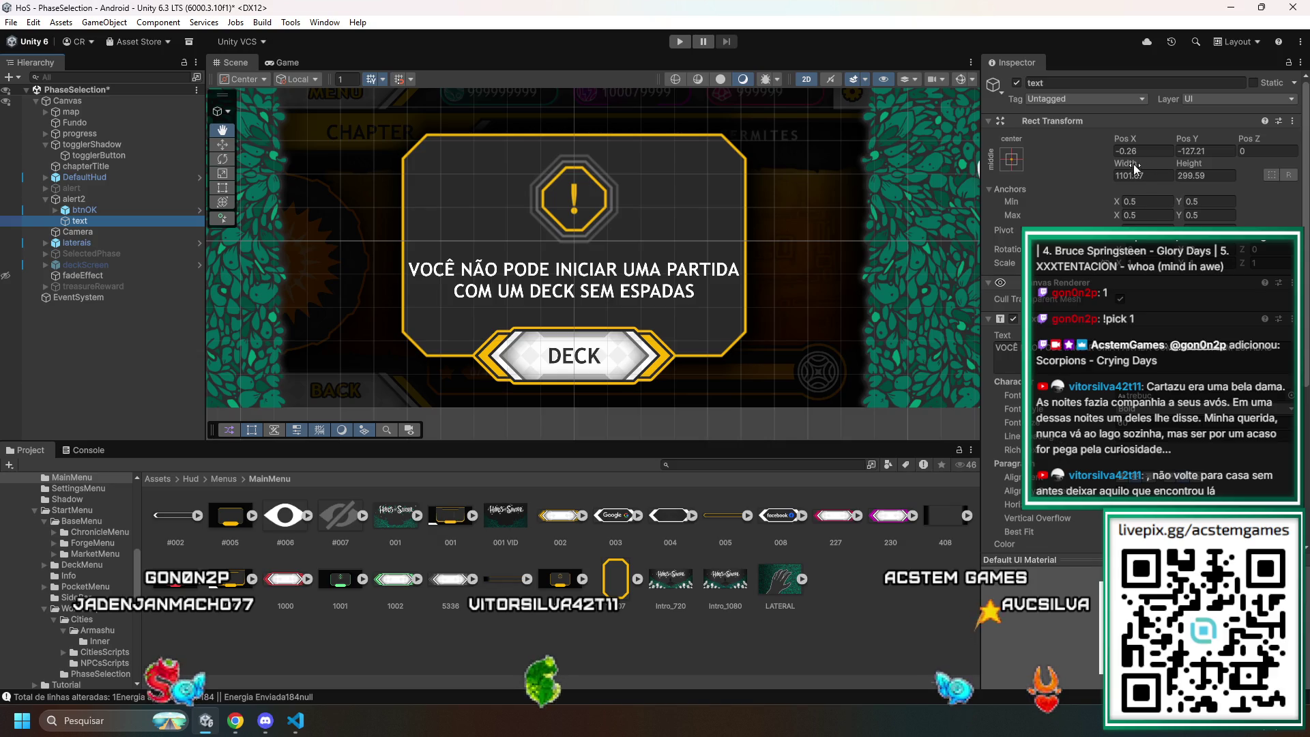
pyautogui.moveTo(1131, 161); pyautogui.dragTo(853, 165)
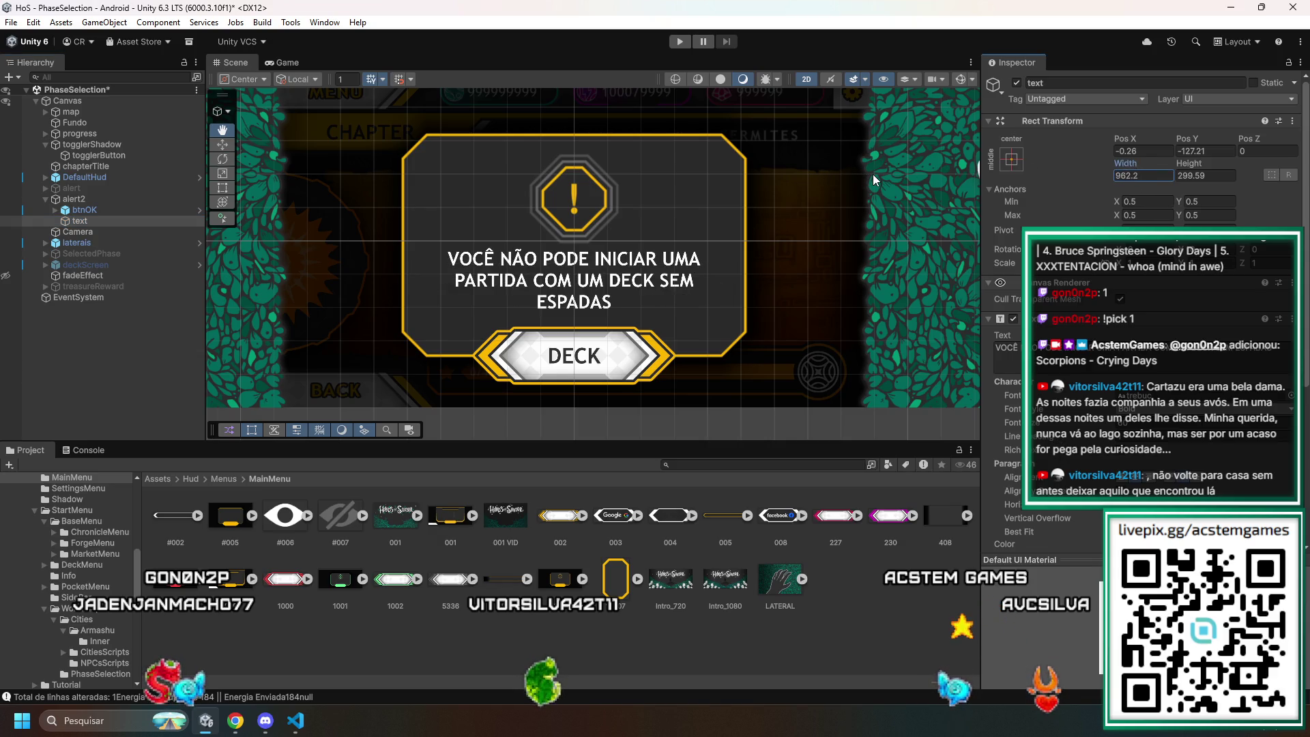
pyautogui.click(1157, 176)
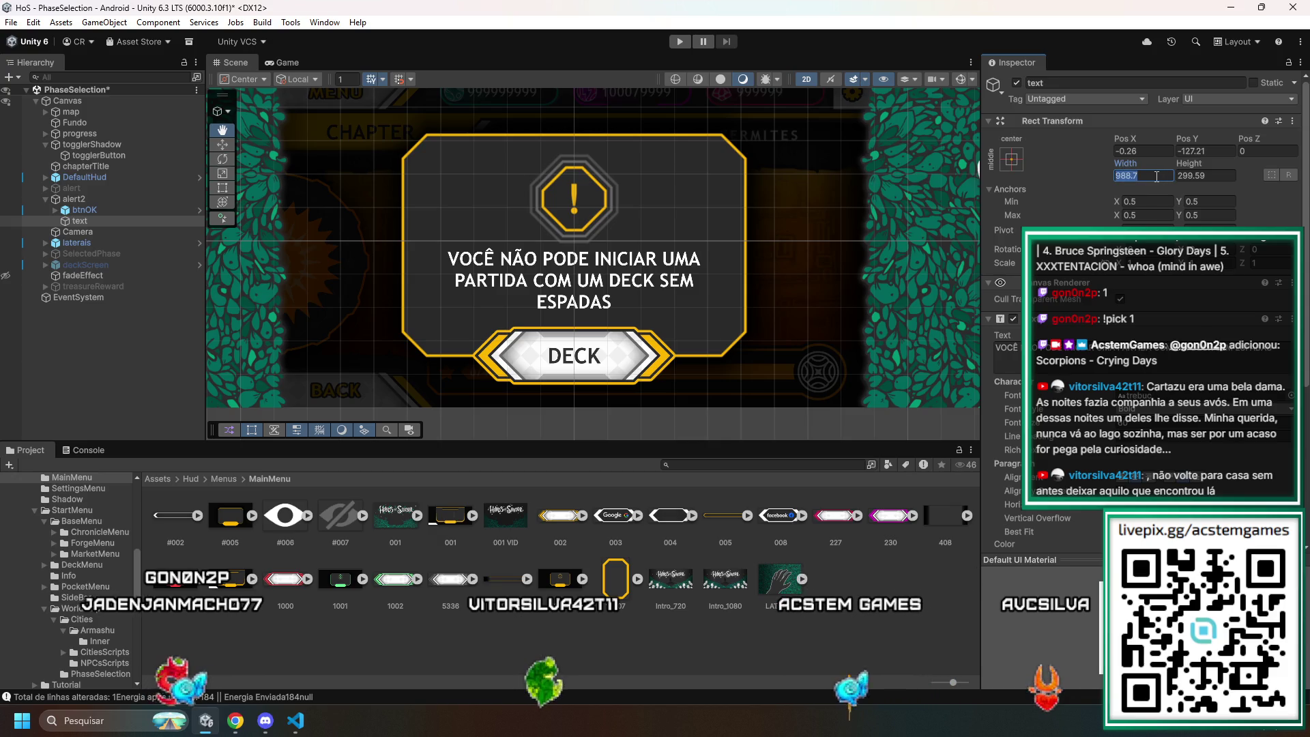
pyautogui.write('800')
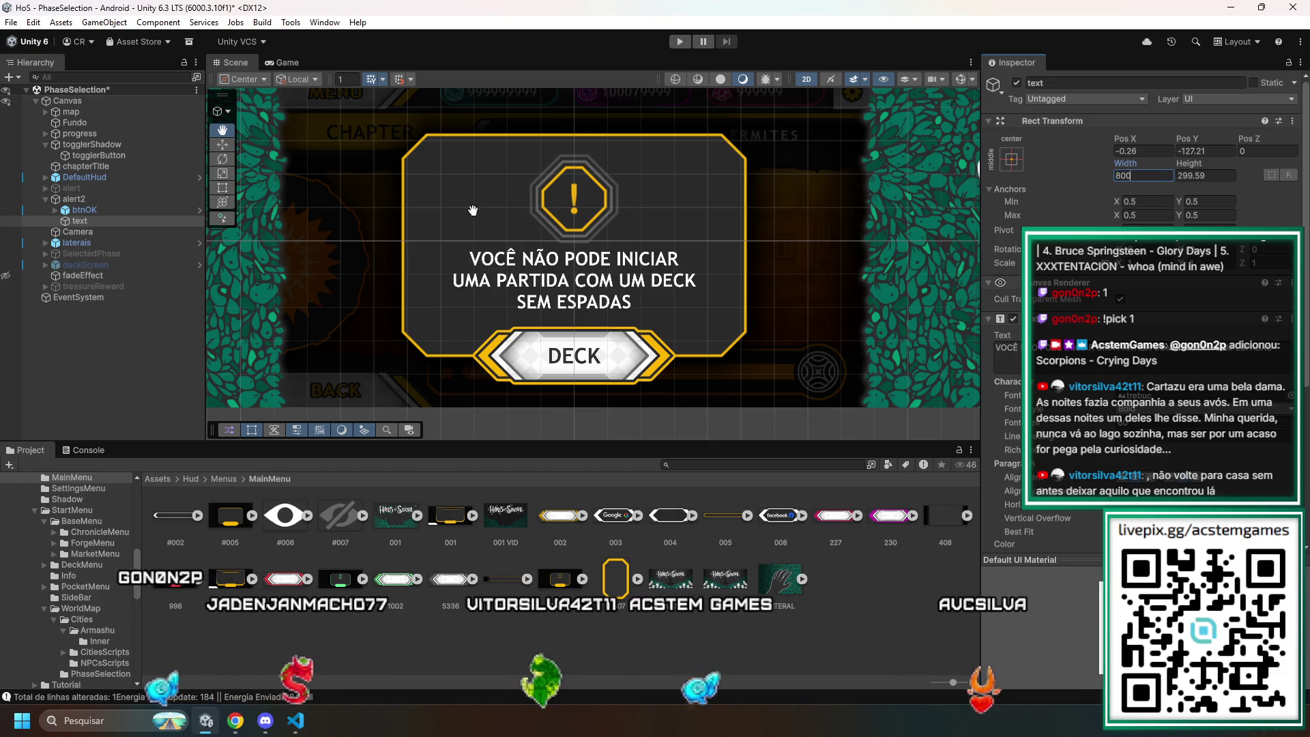
# - Replace the message text with 'PARA LIBERAR AS FASES DA NOITE É NECESSÁRIA A MISSÃO {0}'
pyautogui.click(1092, 354)
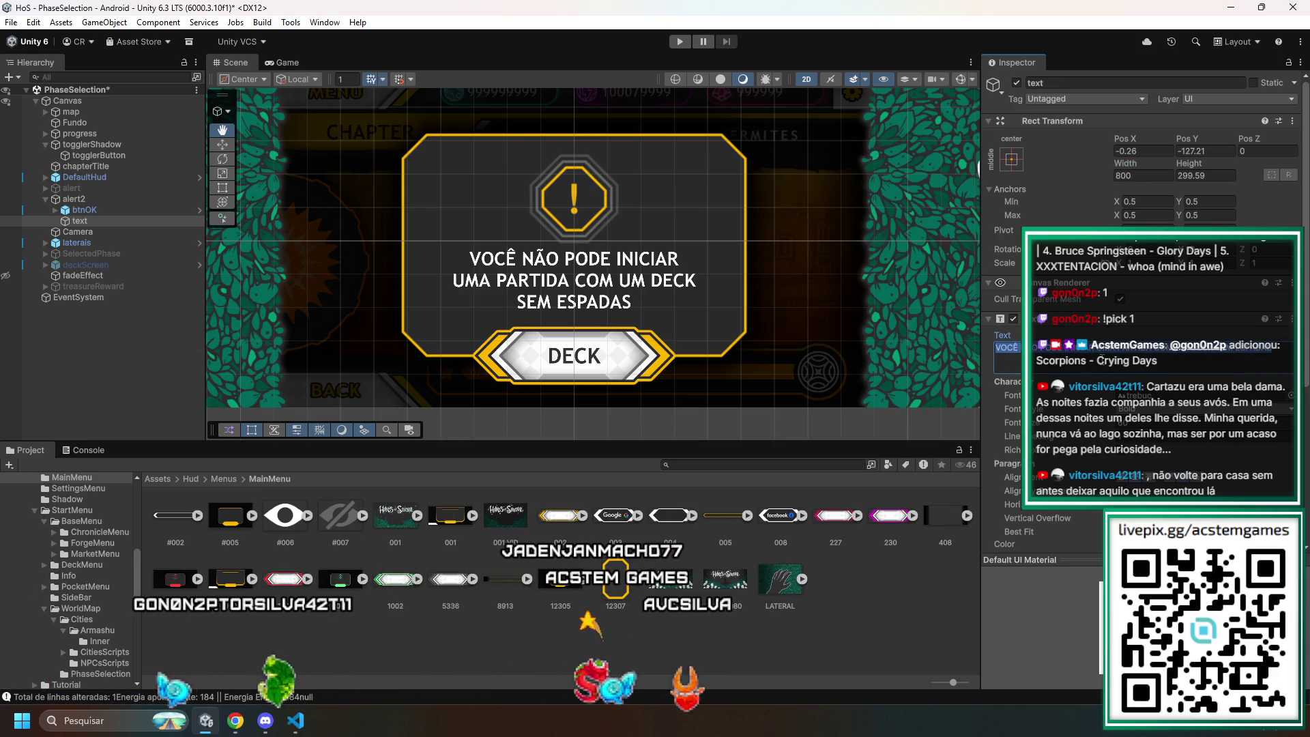
pyautogui.write('pa')
pyautogui.press('BackSpace')
pyautogui.press('BackSpace')
pyautogui.write('PARA LI')
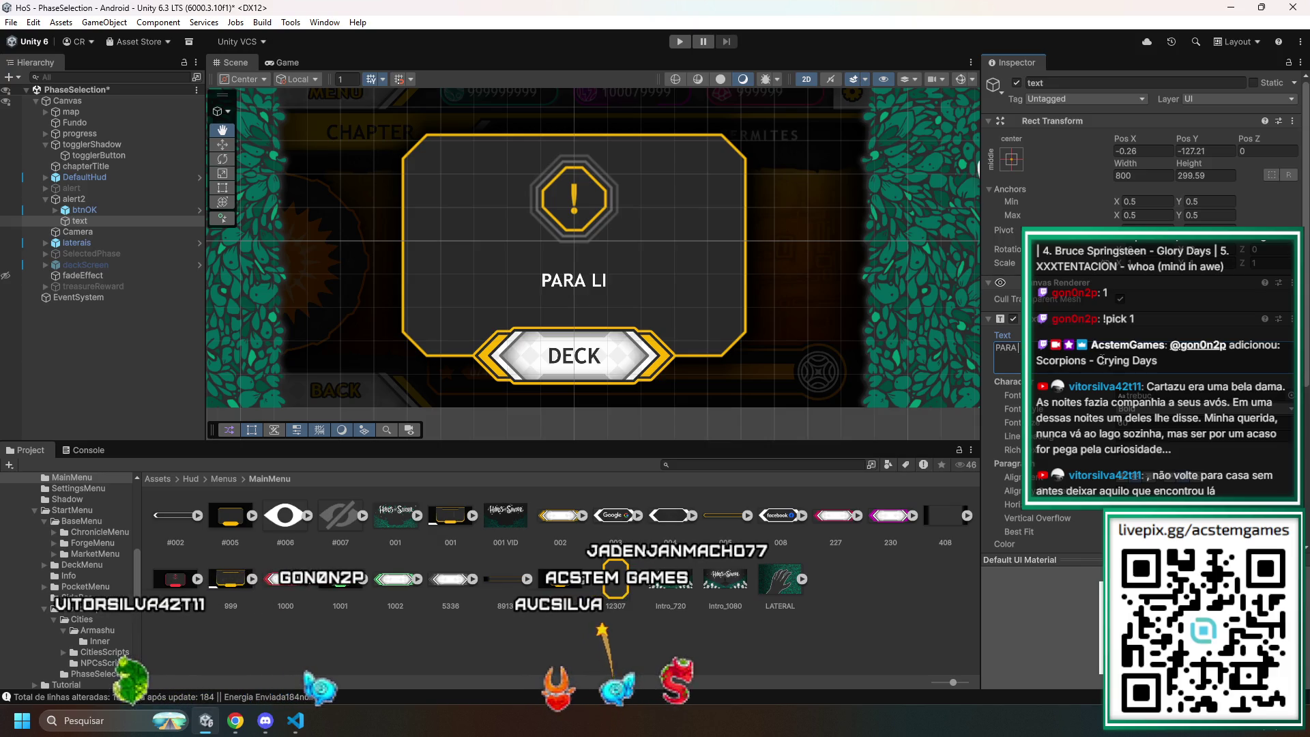
pyautogui.write('BERAR AS FASES DA M')
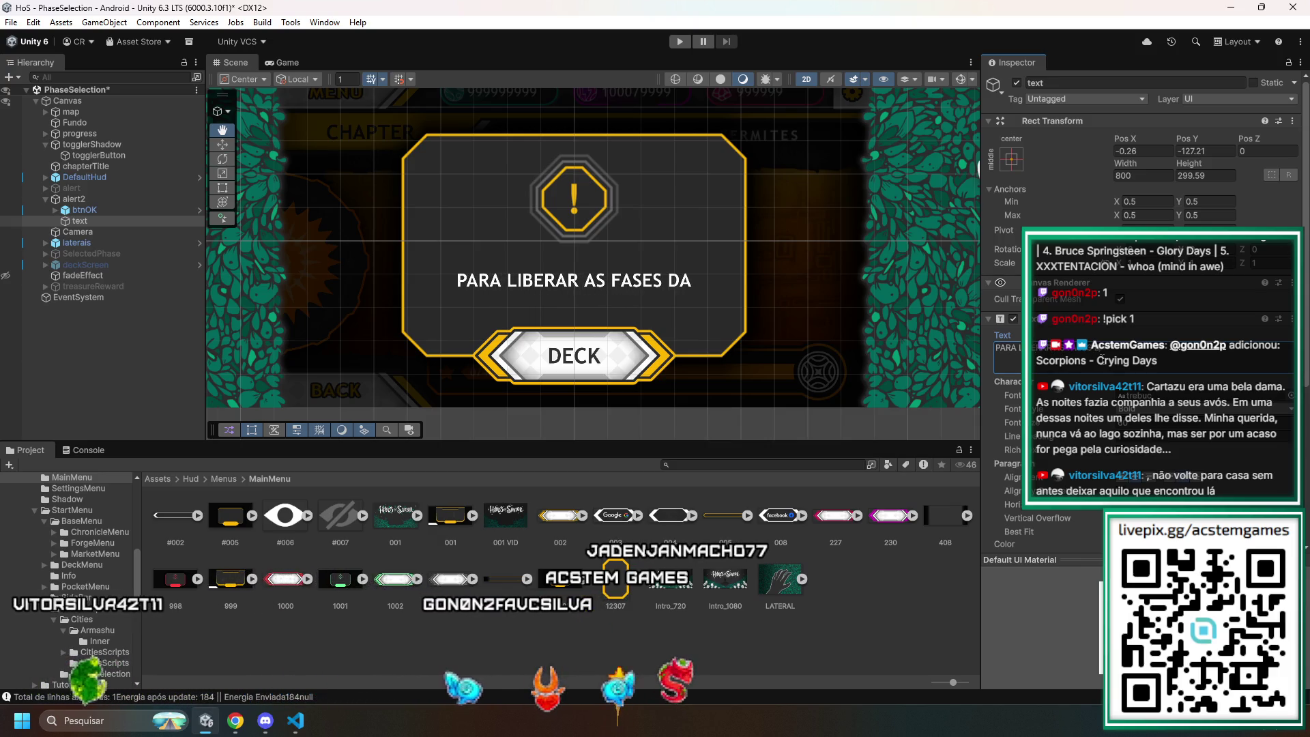
pyautogui.press('BackSpace')
pyautogui.write('NOITE É NECESS')
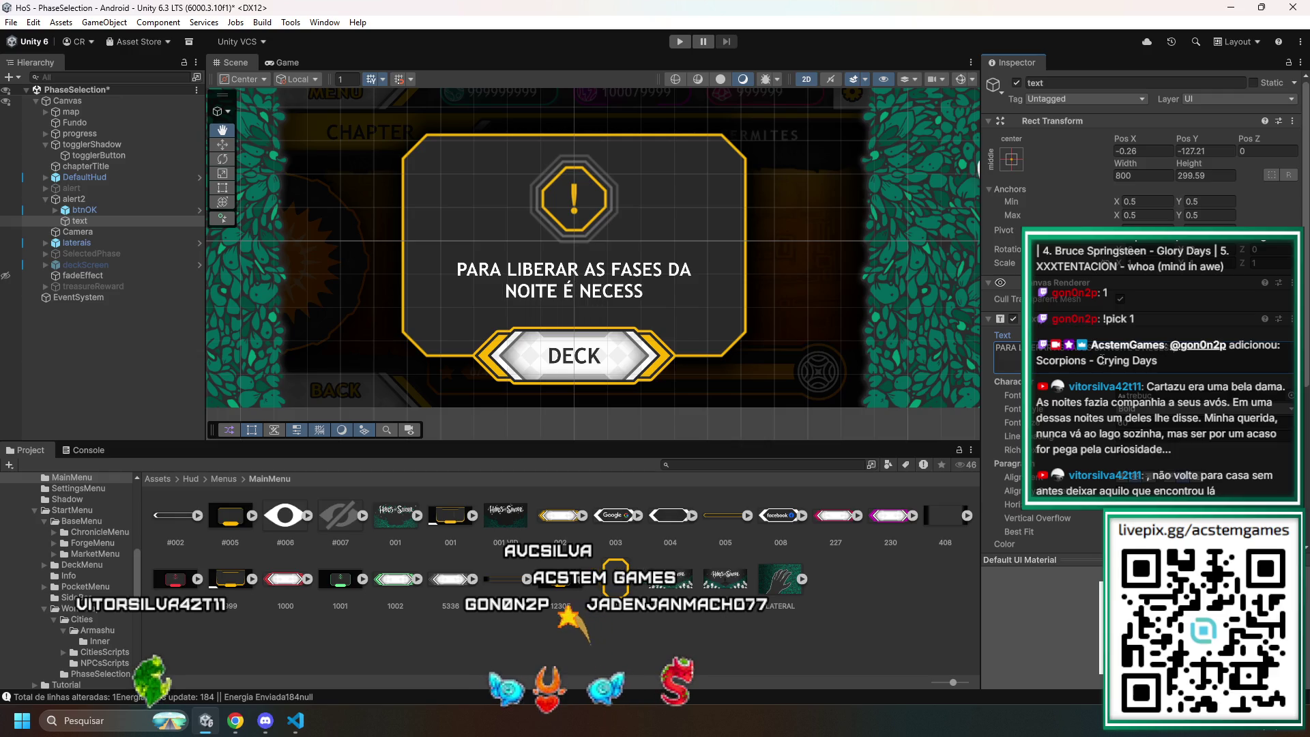
pyautogui.write('ÃO')
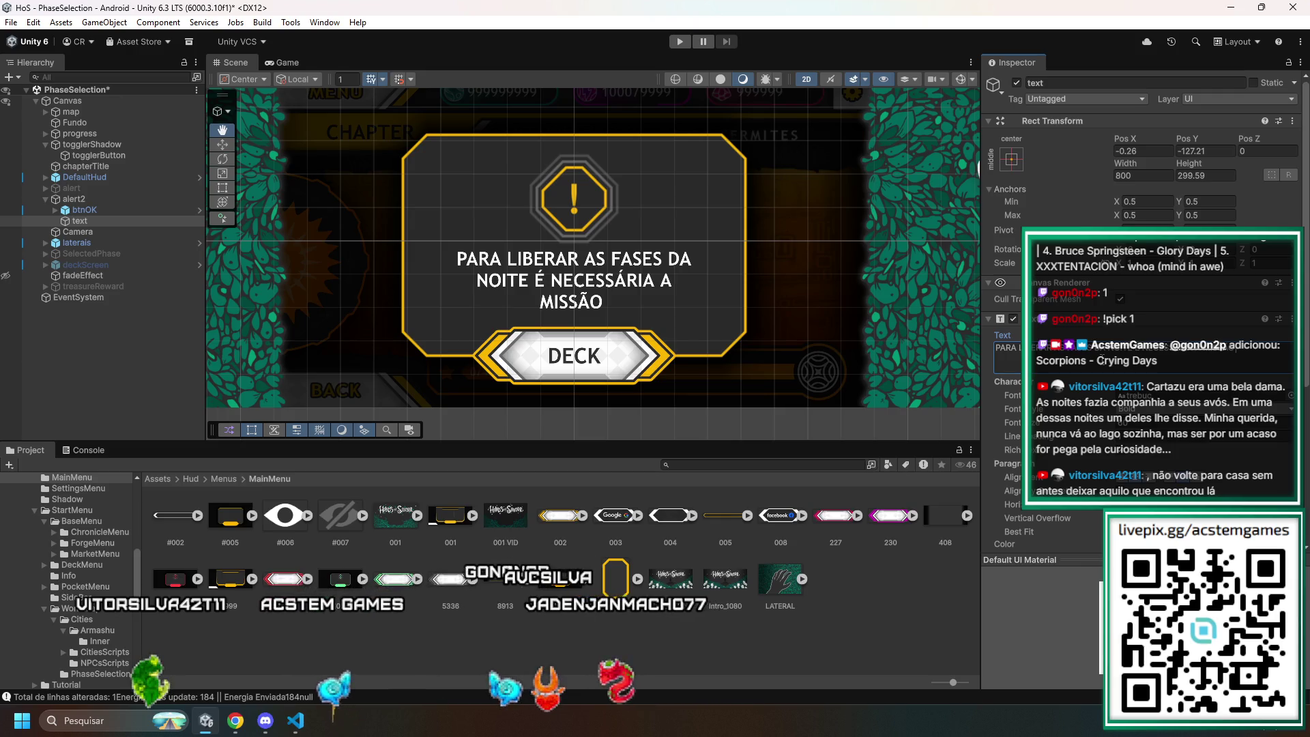
pyautogui.write(' {0}')
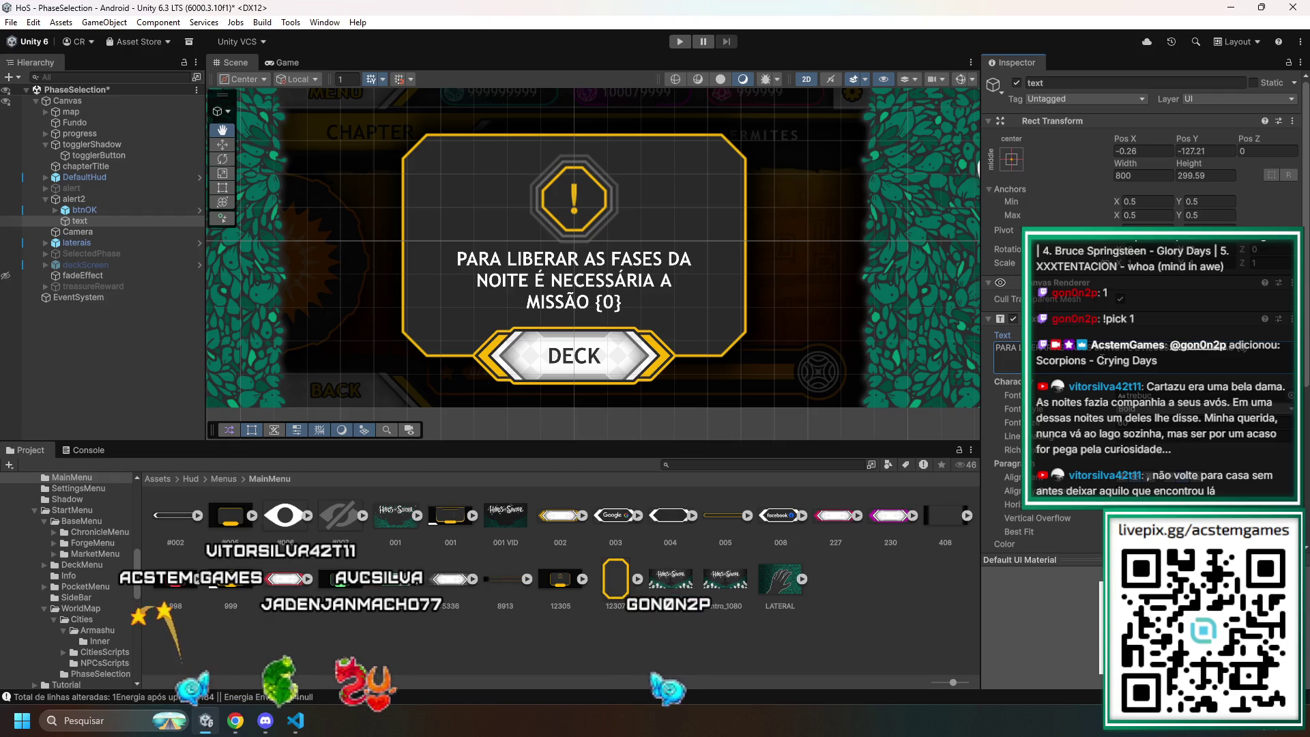
# - Select the alert2 text object and set its Rect Transform width to 1000
pyautogui.click(76, 199)
pyautogui.click(85, 210)
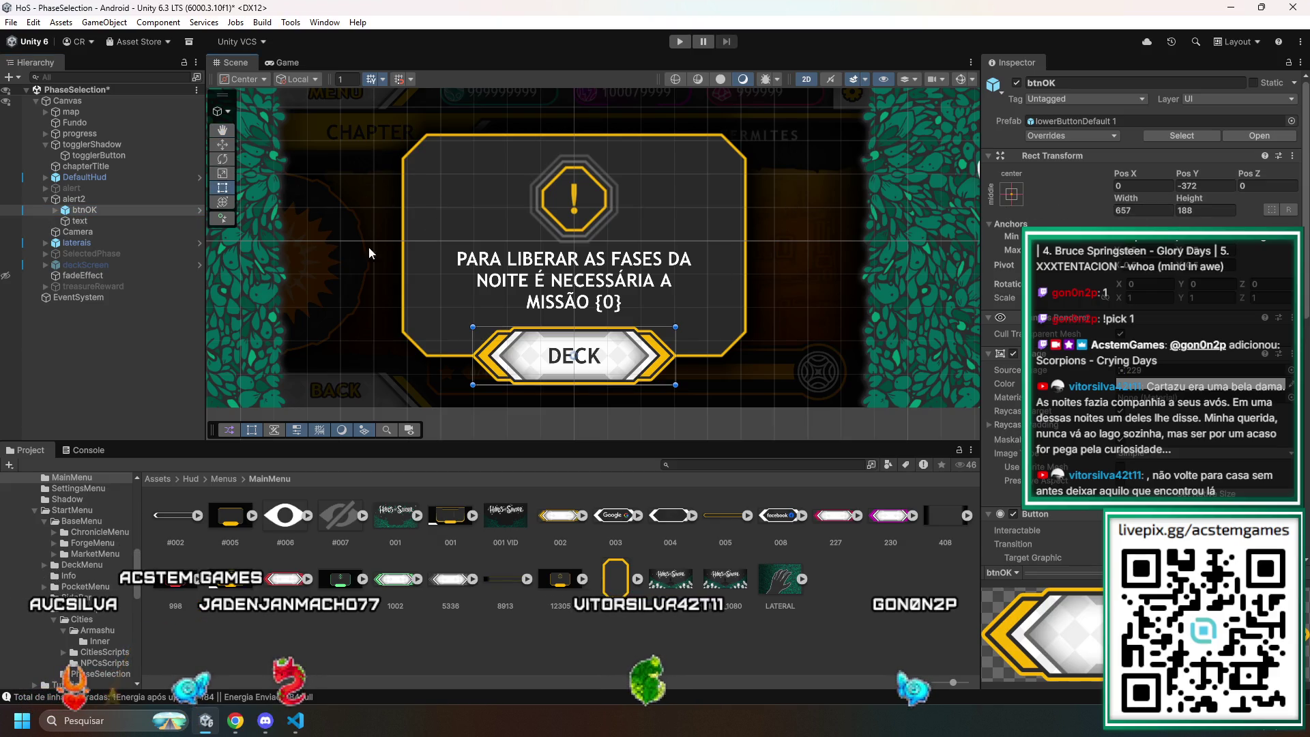
pyautogui.click(87, 222)
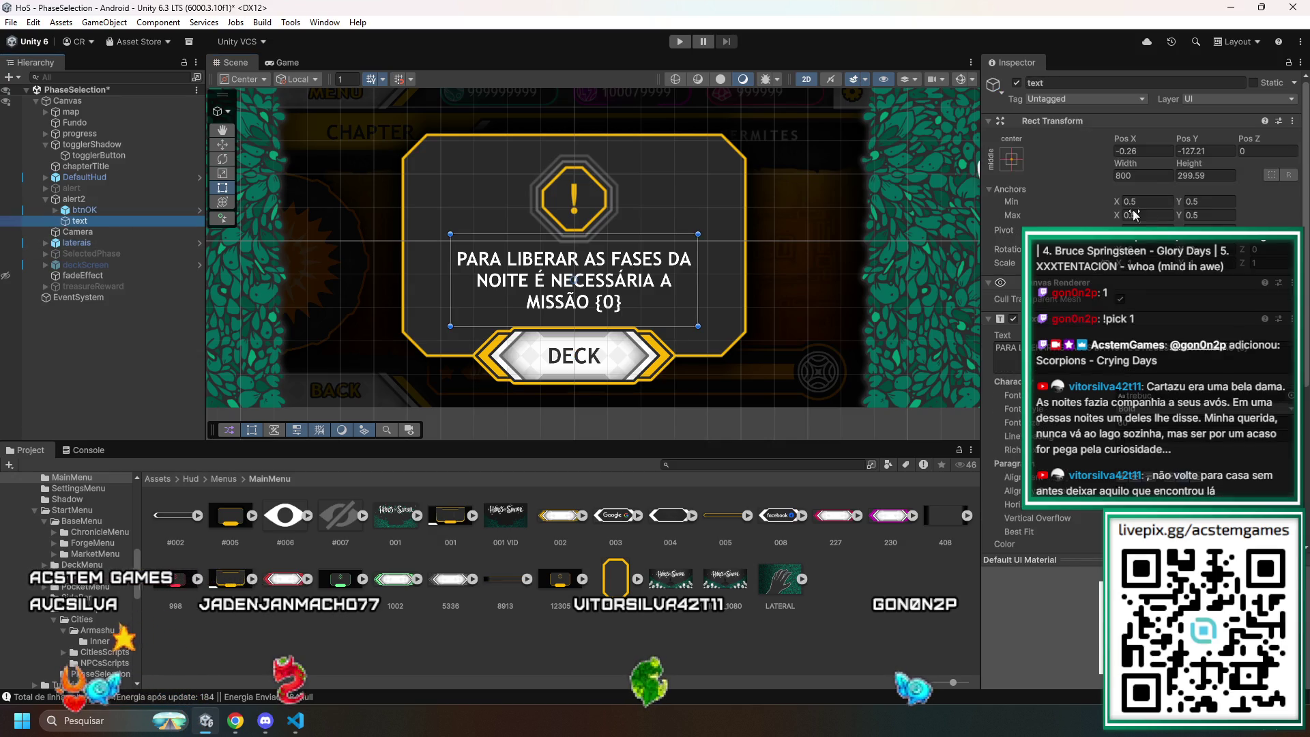
pyautogui.click(1140, 175)
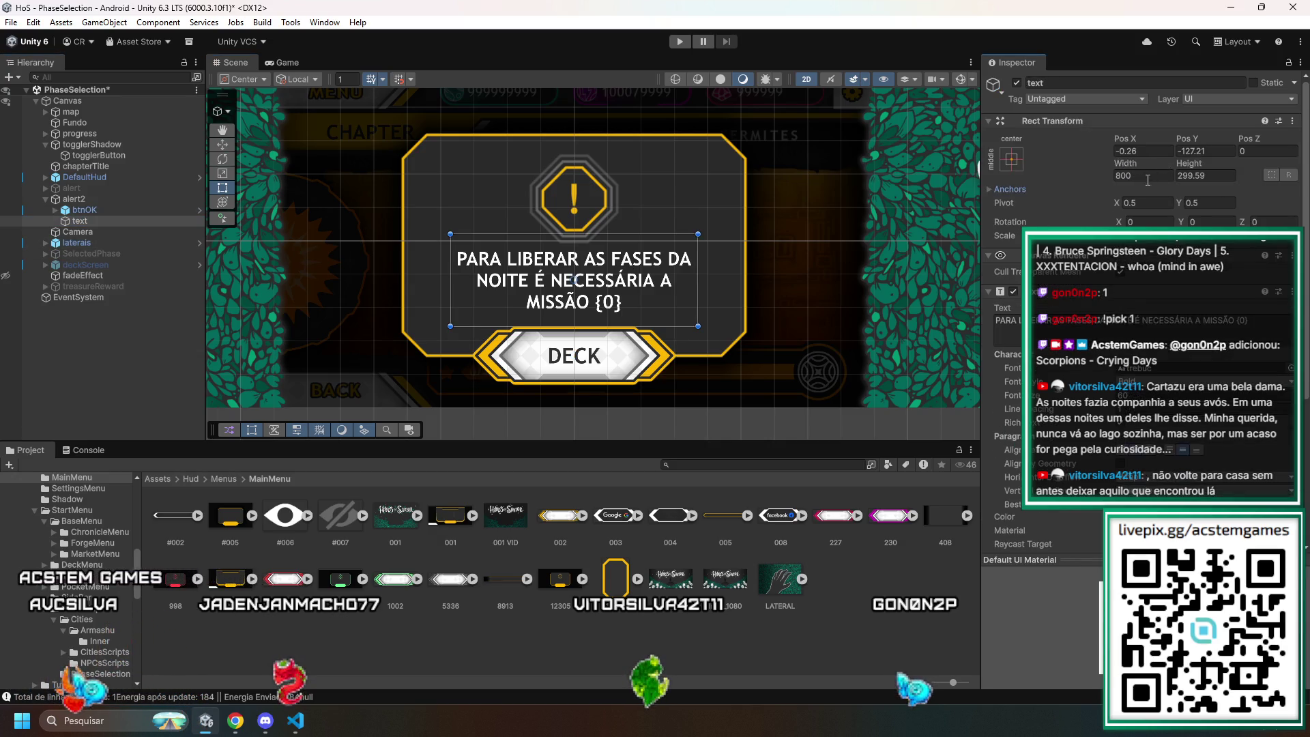
pyautogui.write('9')
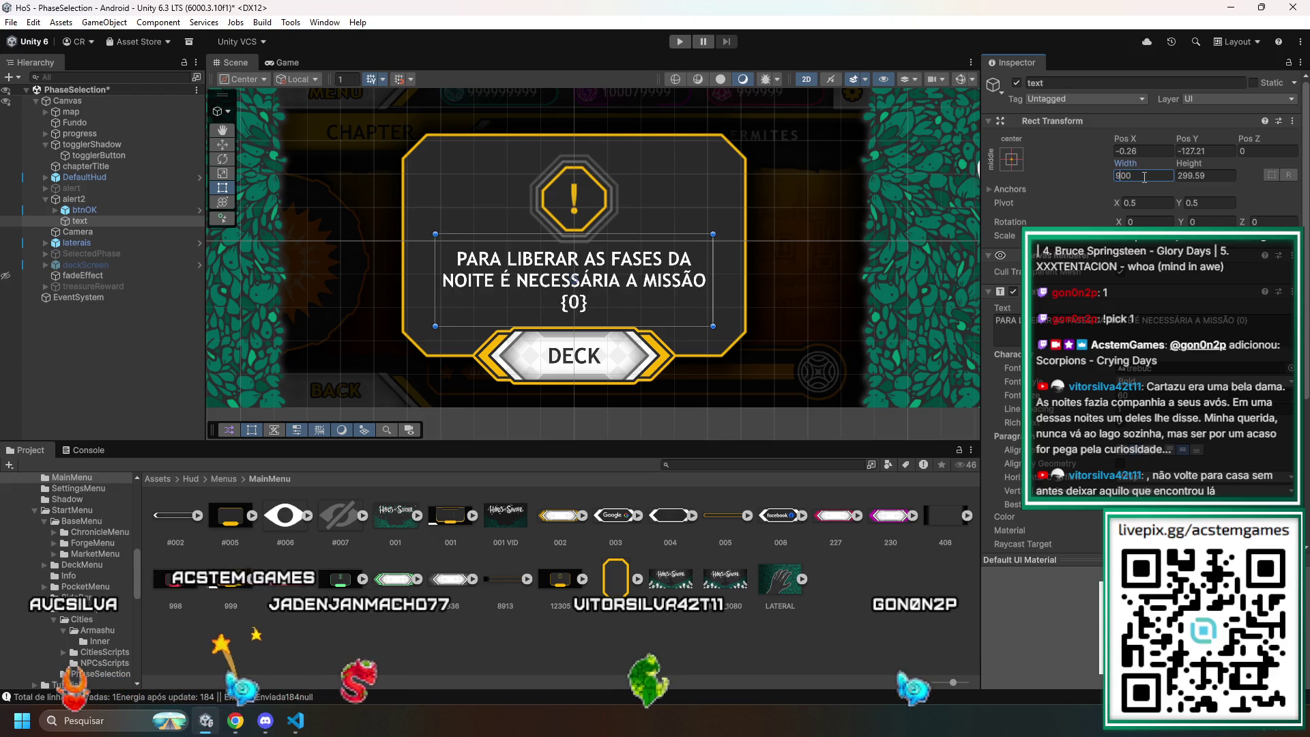
pyautogui.write('10')
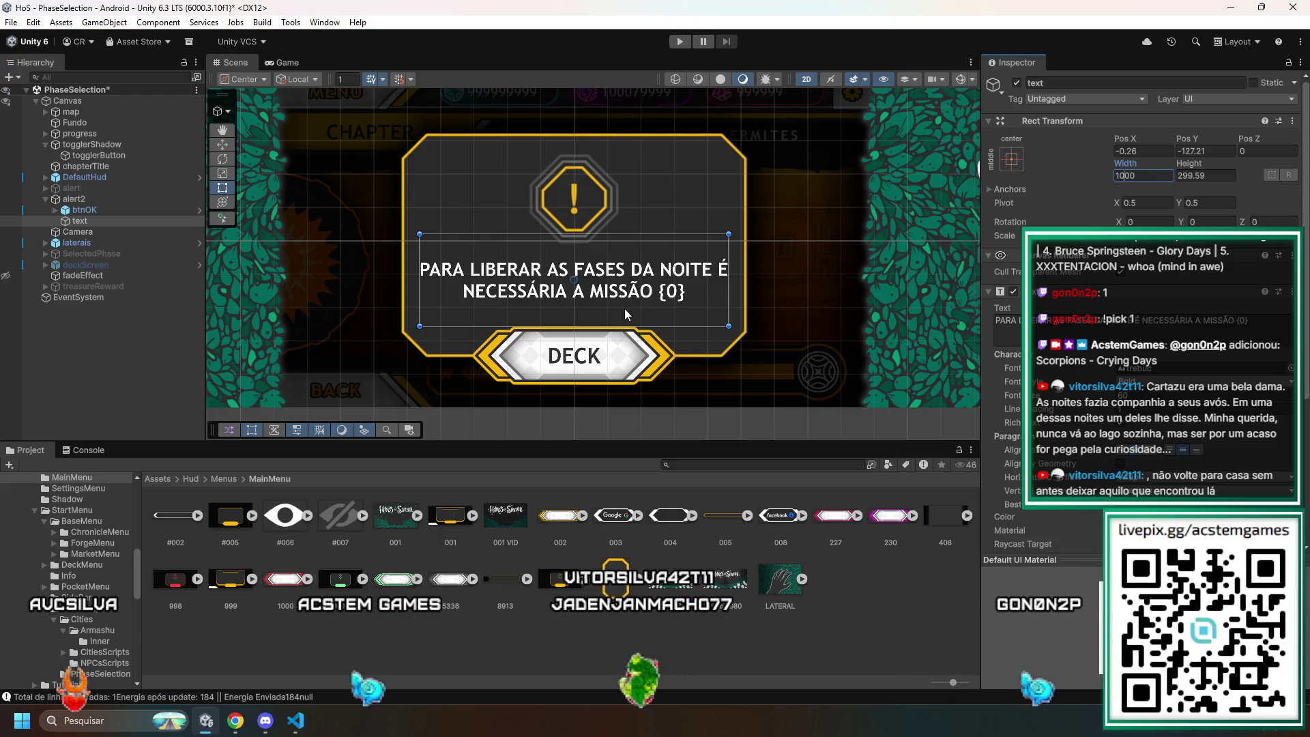
pyautogui.click(839, 303)
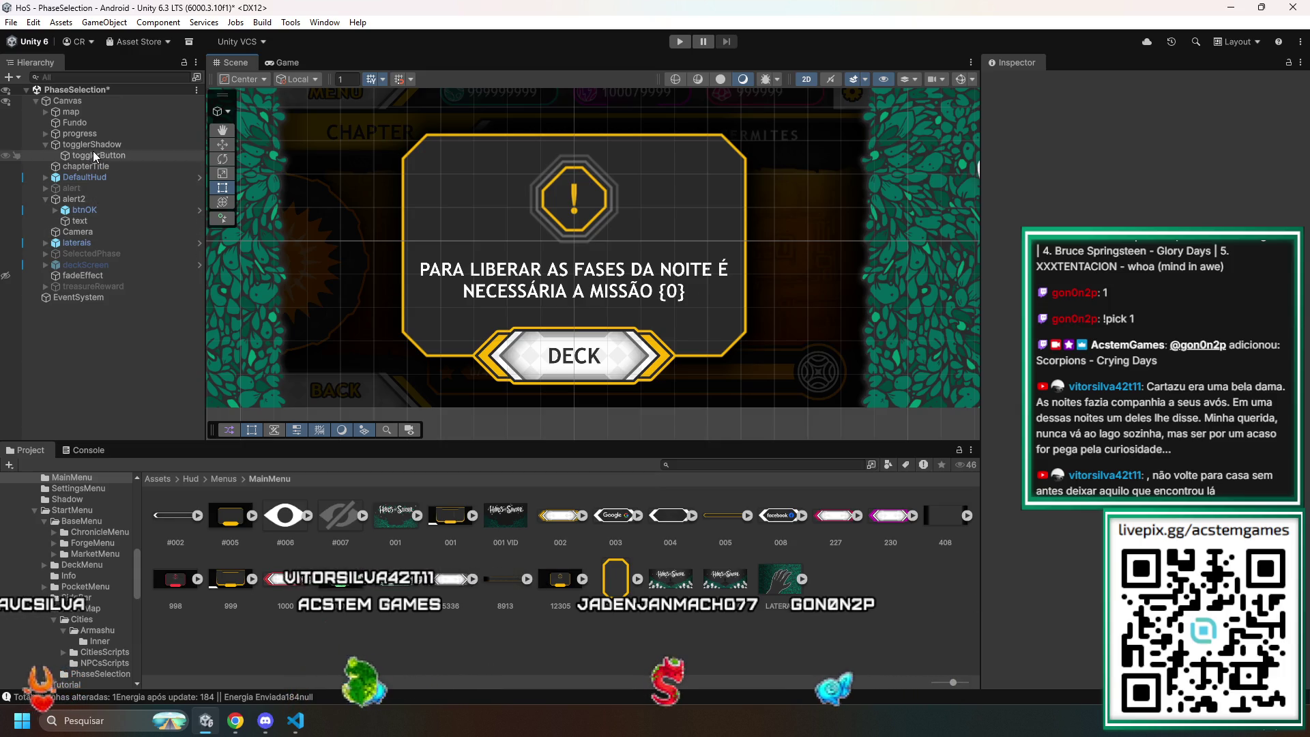
# - Reselect the alert2 warning text after chapterTitle and focus its text content field
pyautogui.click(90, 168)
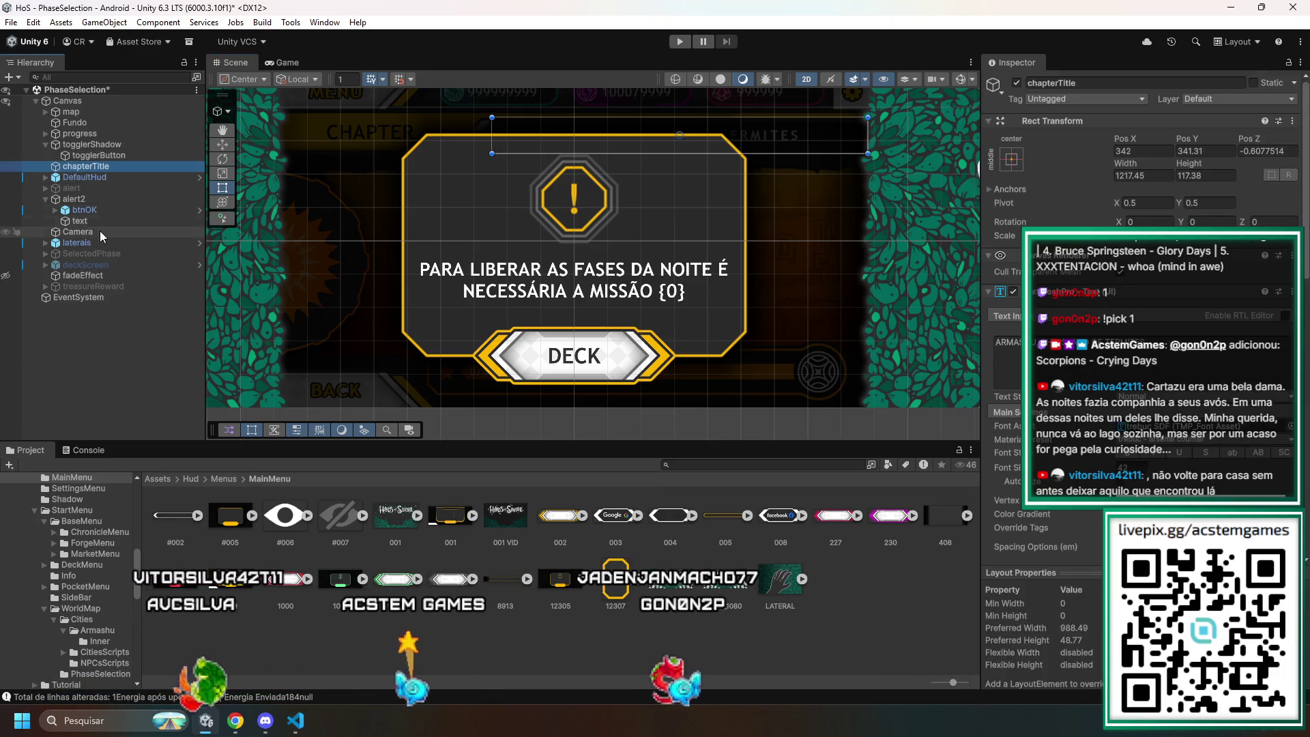
pyautogui.click(491, 286)
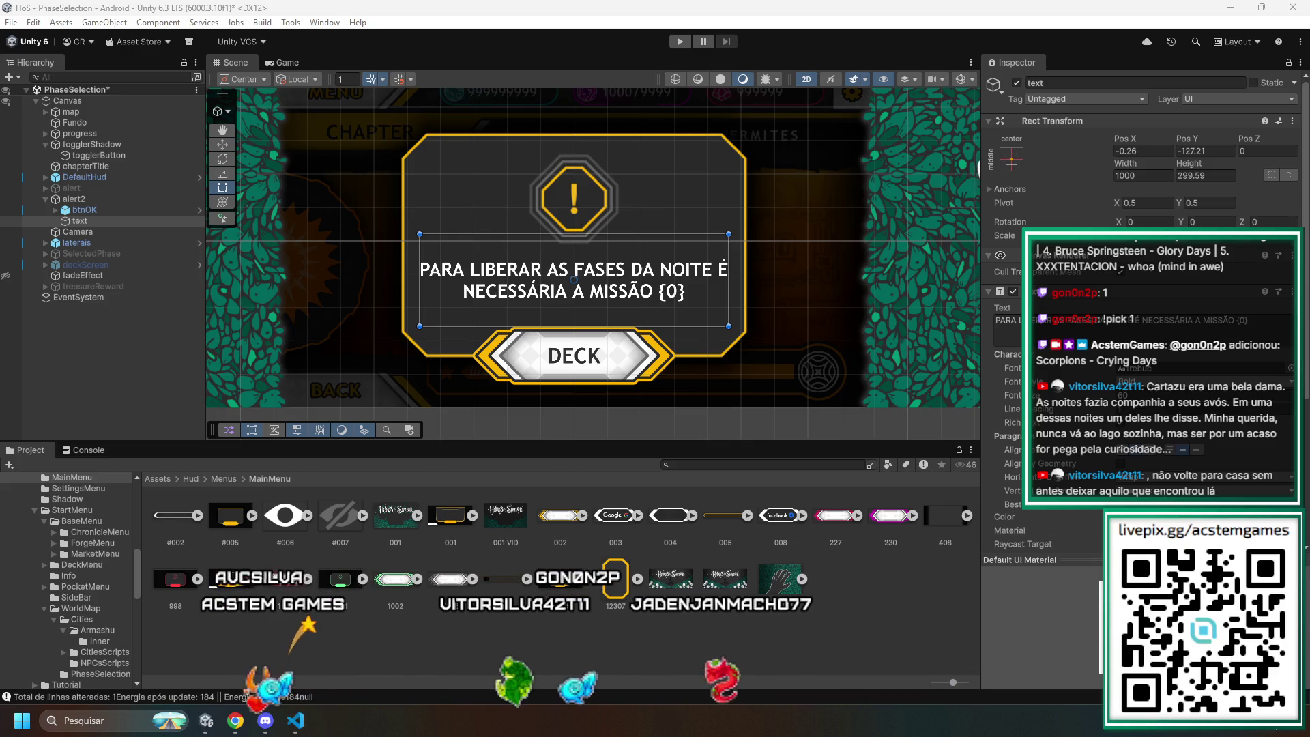
pyautogui.click(1126, 331)
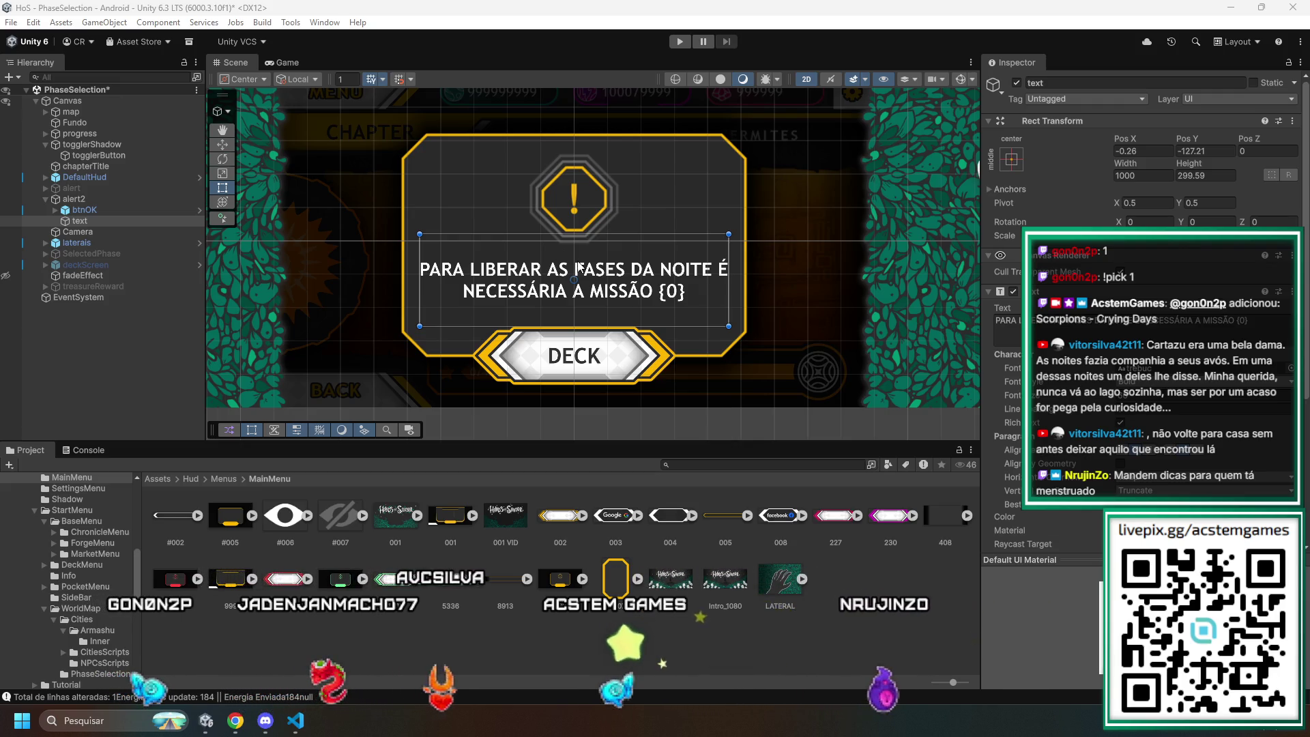
# - Assign the night-phase unlock localization entry to the alert2 warning text
pyautogui.scroll(-5, 1253, 336)
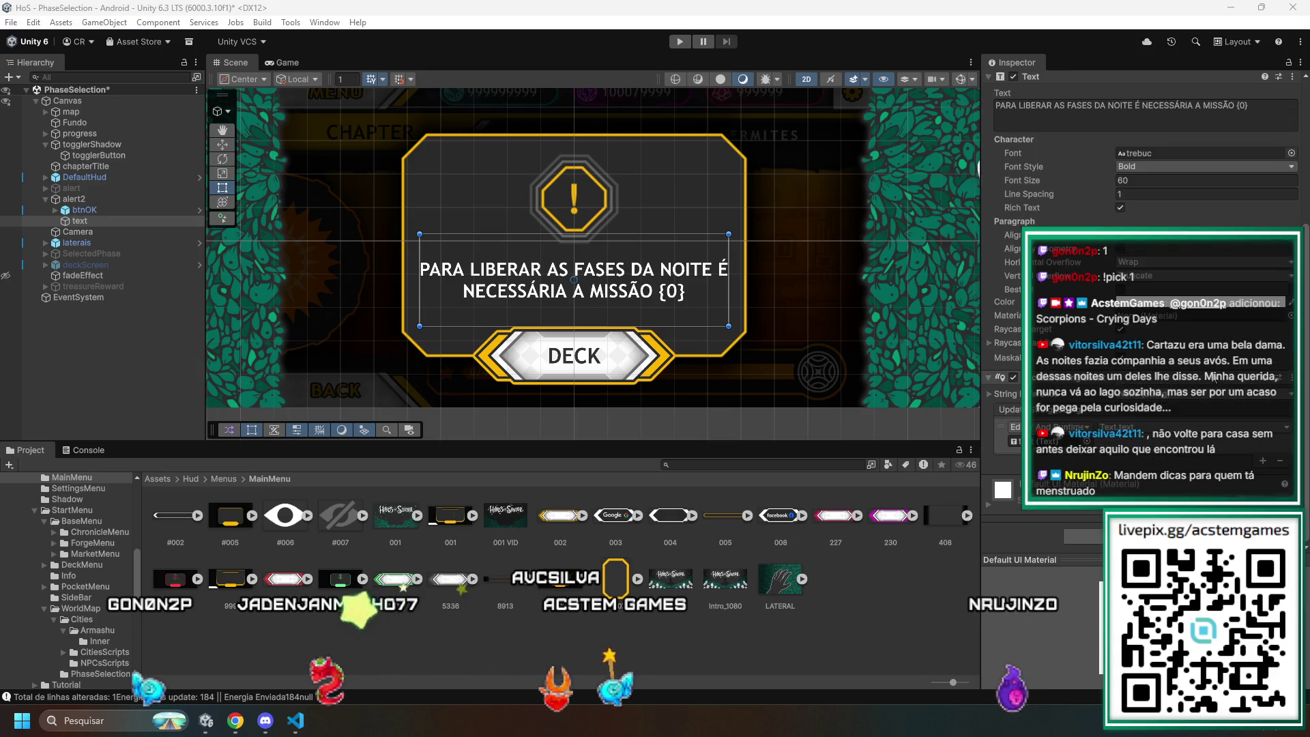
pyautogui.scroll(1, 1216, 377)
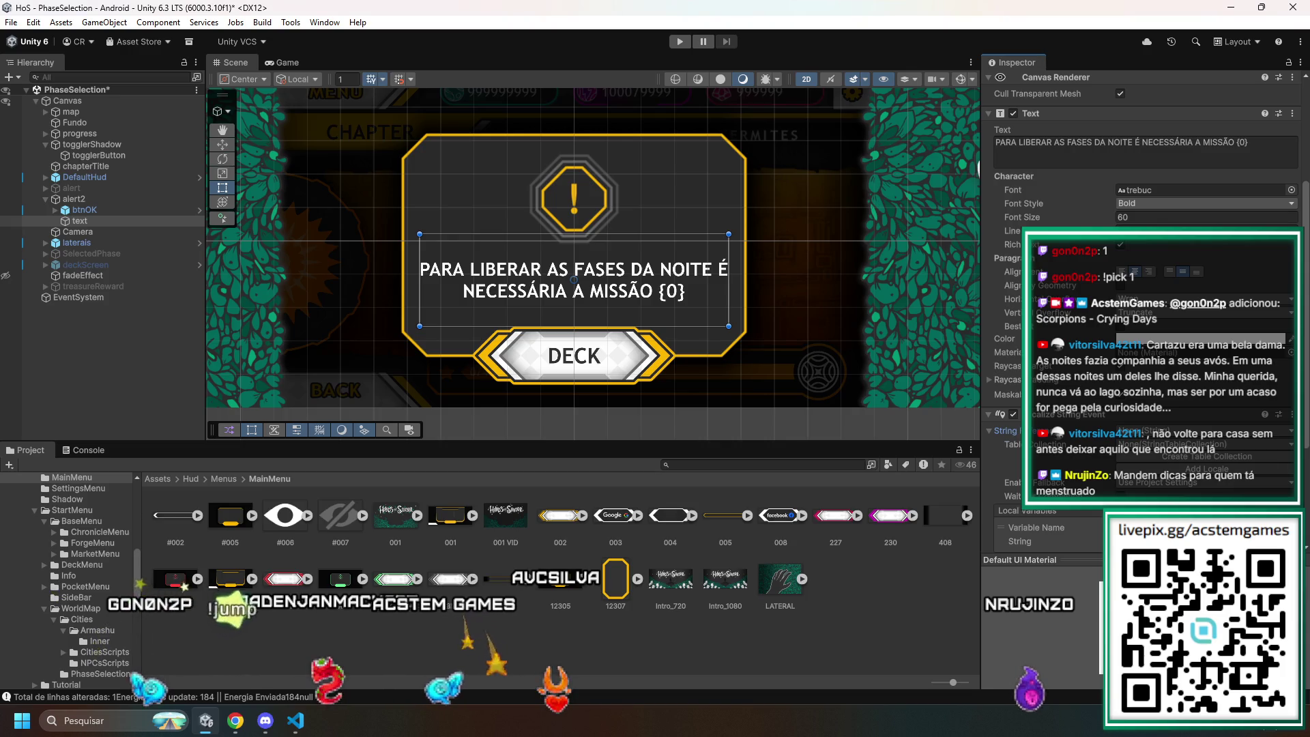
pyautogui.scroll(-2, 1007, 434)
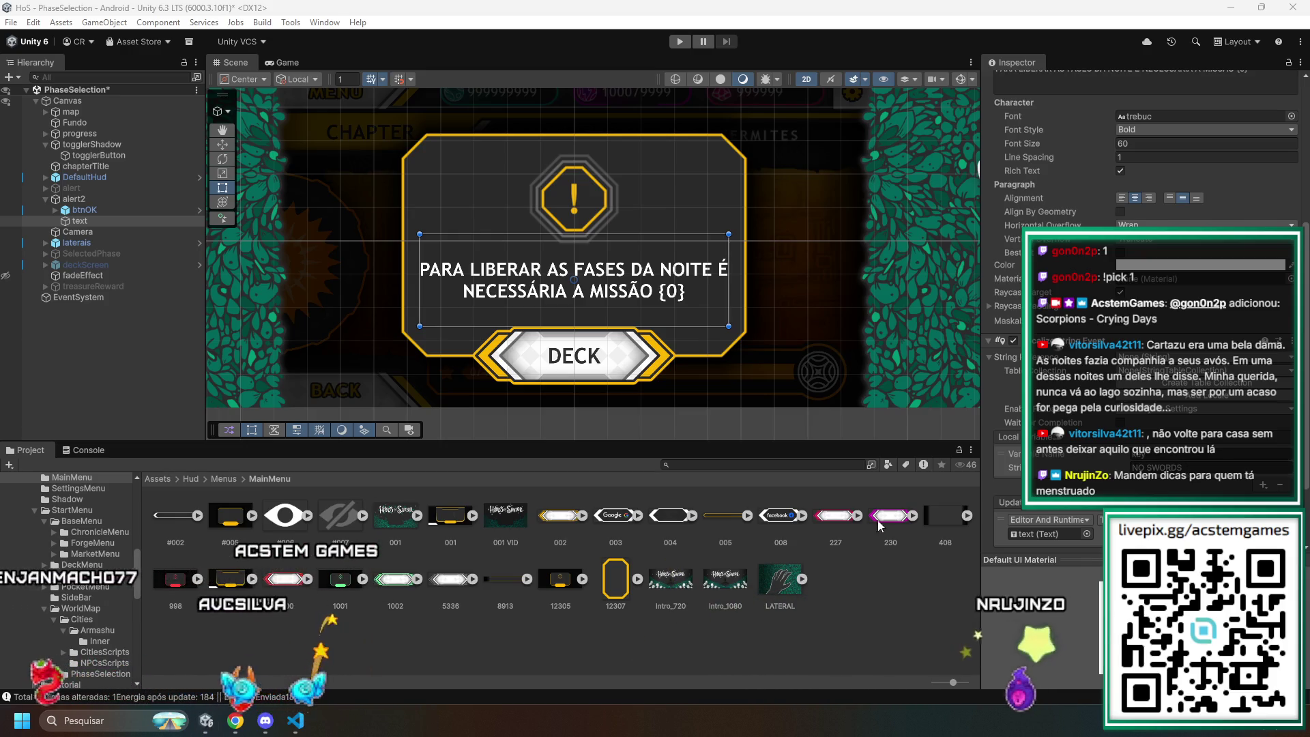
pyautogui.click(1194, 467)
pyautogui.hotkey('ctrl', 'v')
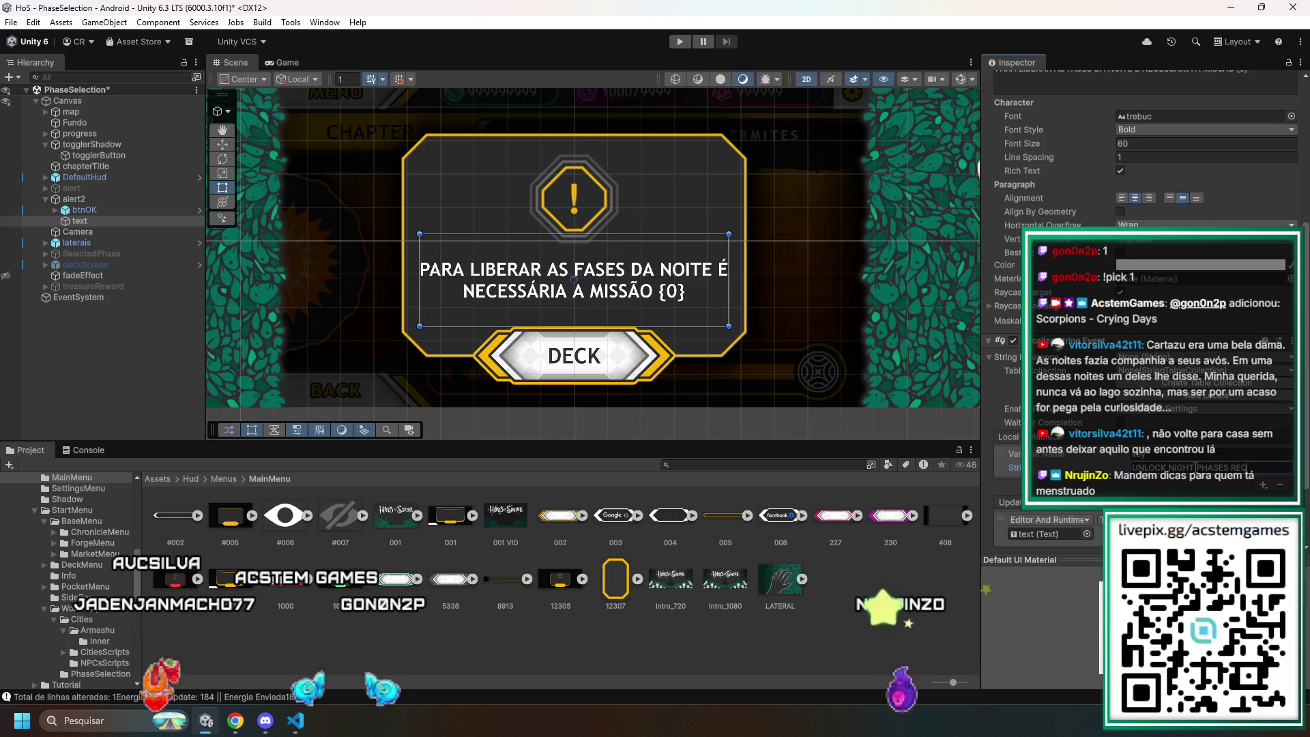
# - Save the PhaseSelection scene and bring up PhaseSelectionScript in the code editor
pyautogui.hotkey('ctrl', 's')
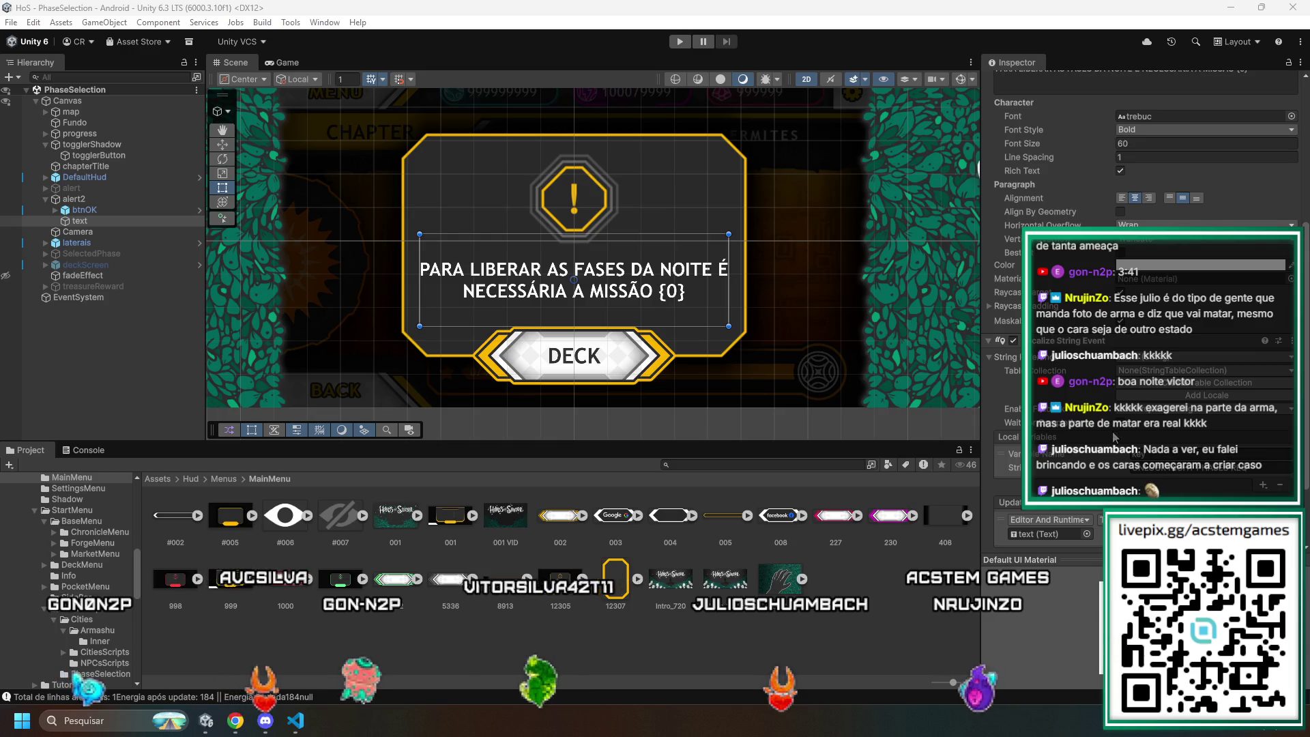
pyautogui.scroll(5, 1115, 437)
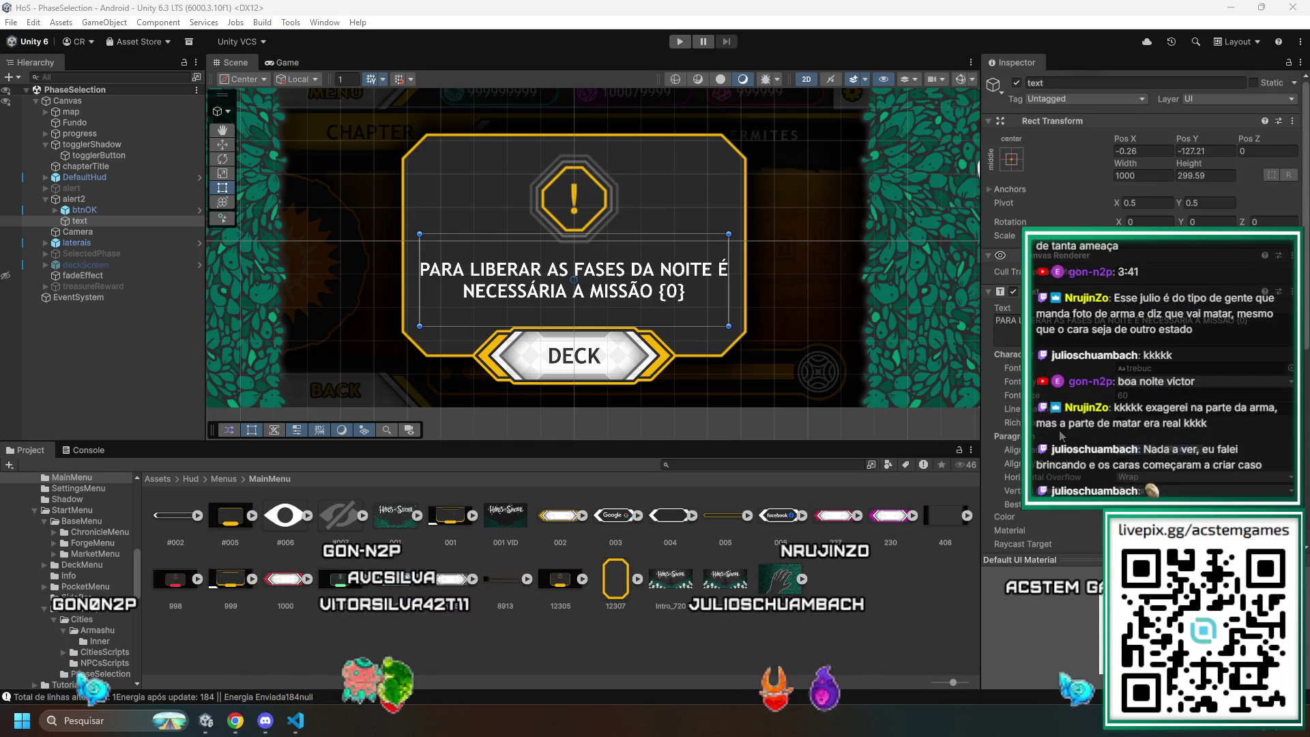
pyautogui.scroll(-5, 1062, 436)
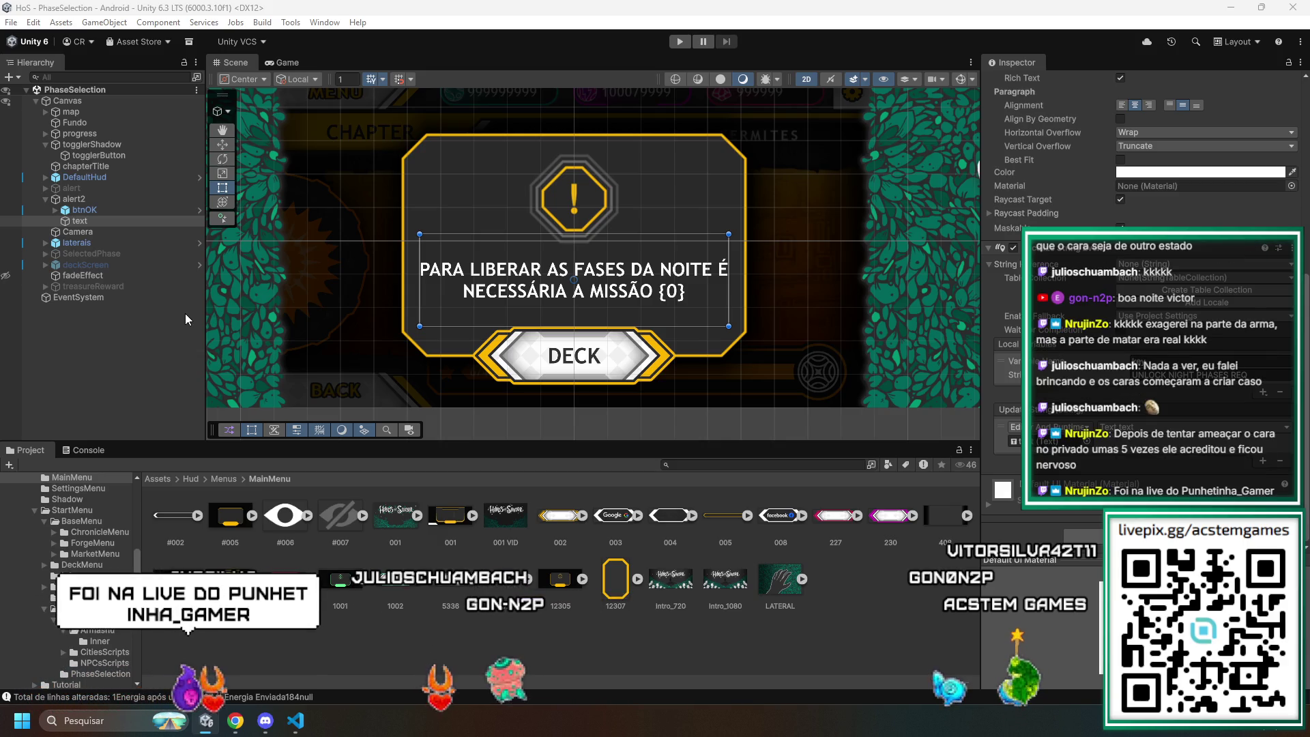
pyautogui.hotkey('alt', 'Tab')
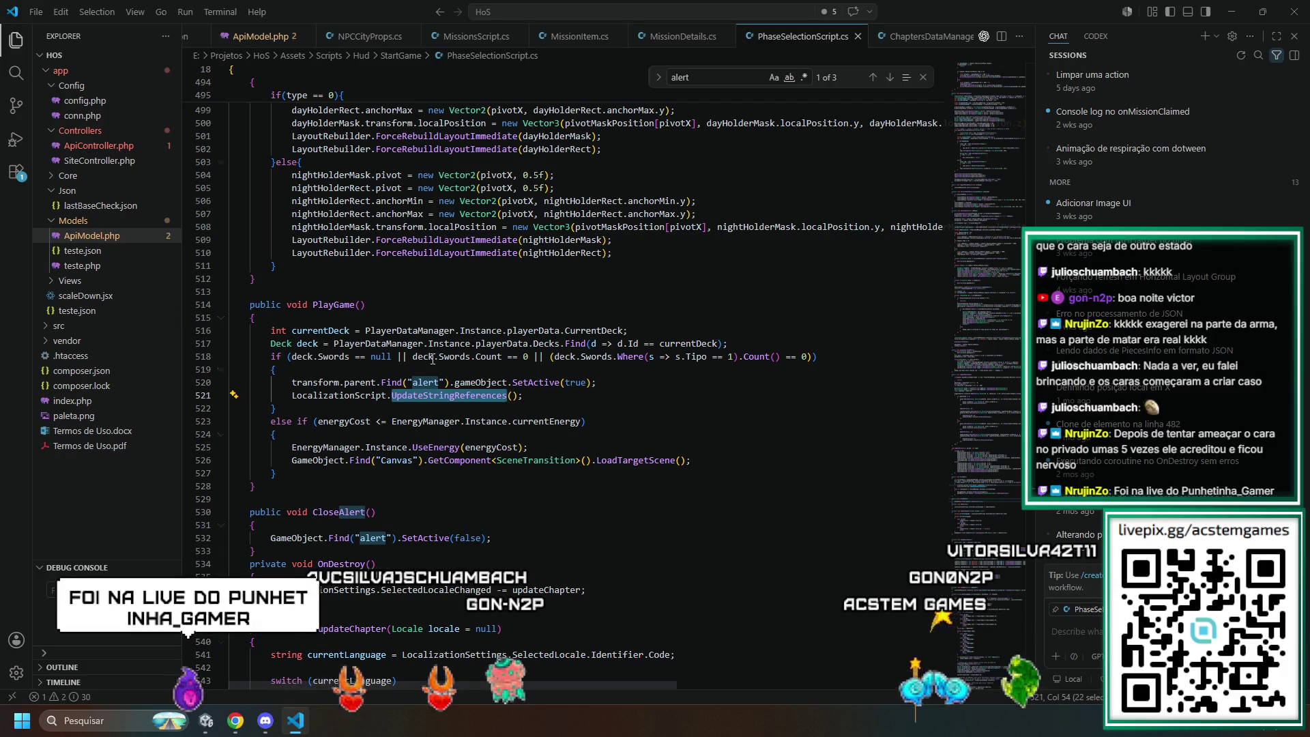
pyautogui.scroll(20, 433, 360)
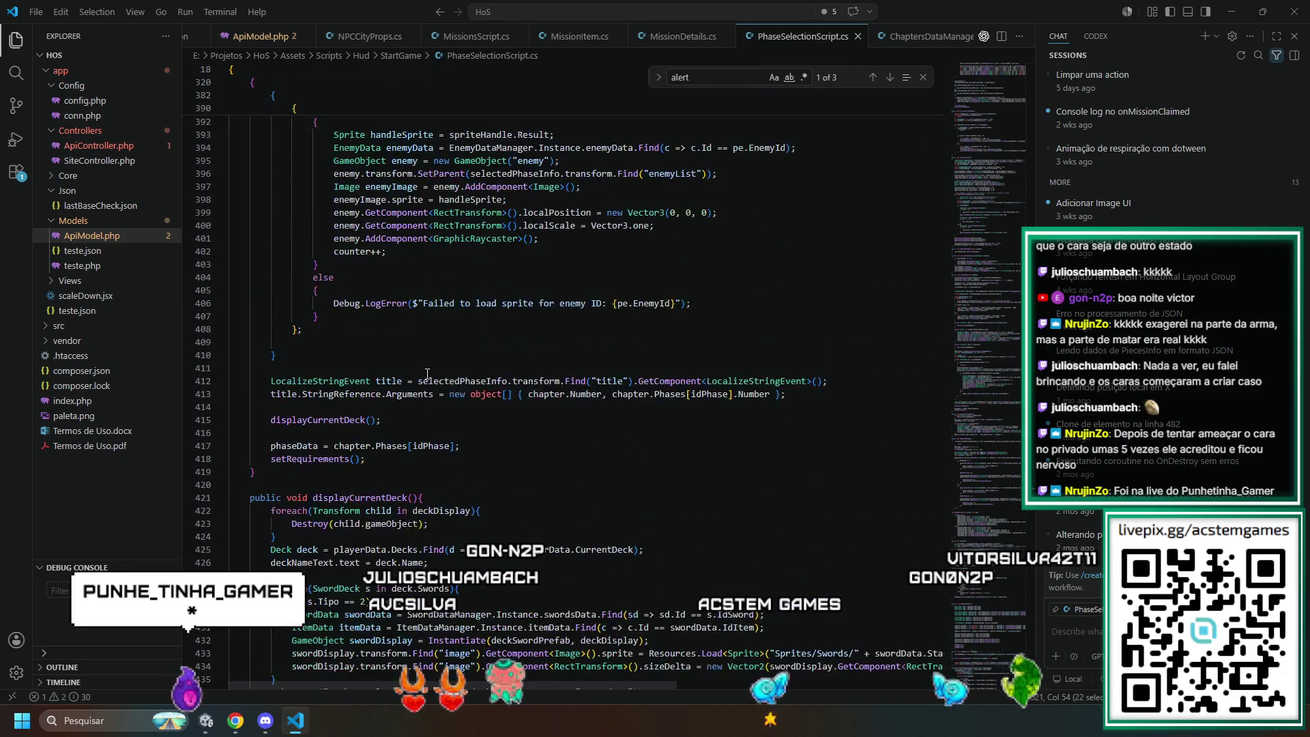
pyautogui.scroll(20, 427, 373)
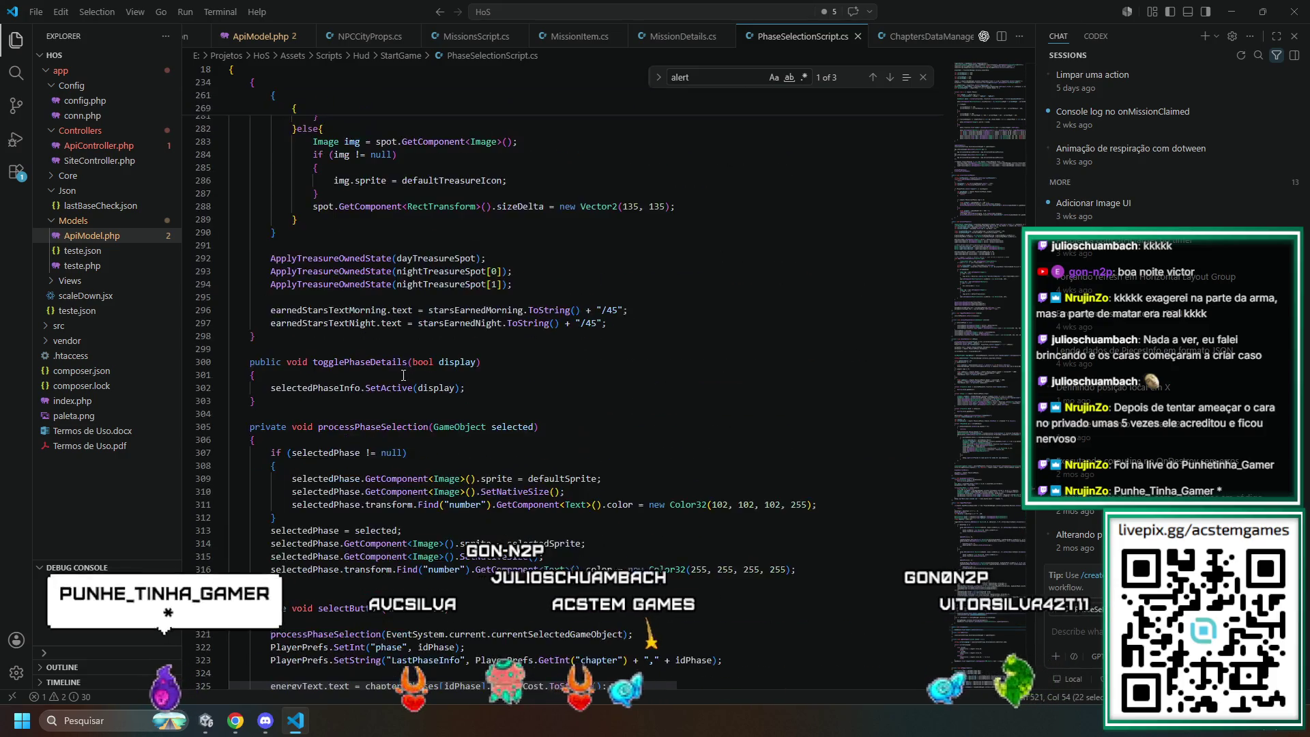
pyautogui.scroll(20, 403, 376)
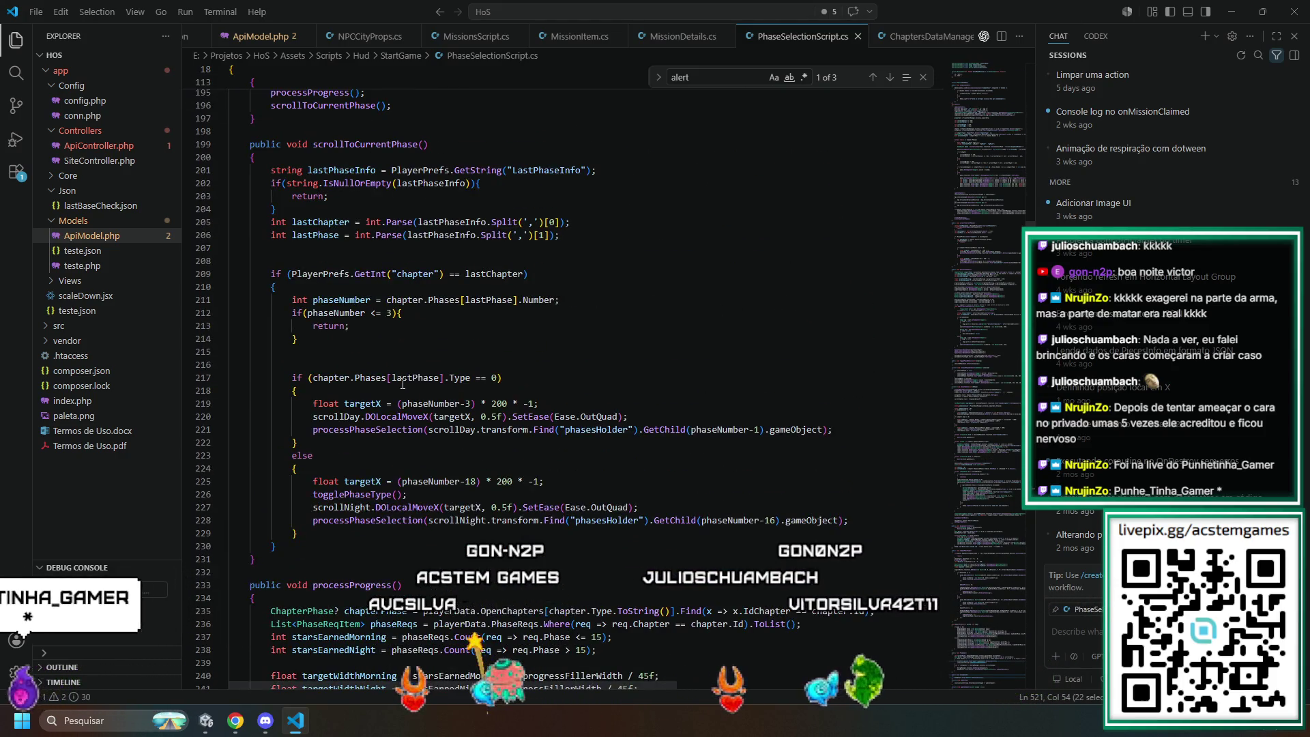
pyautogui.scroll(20, 402, 384)
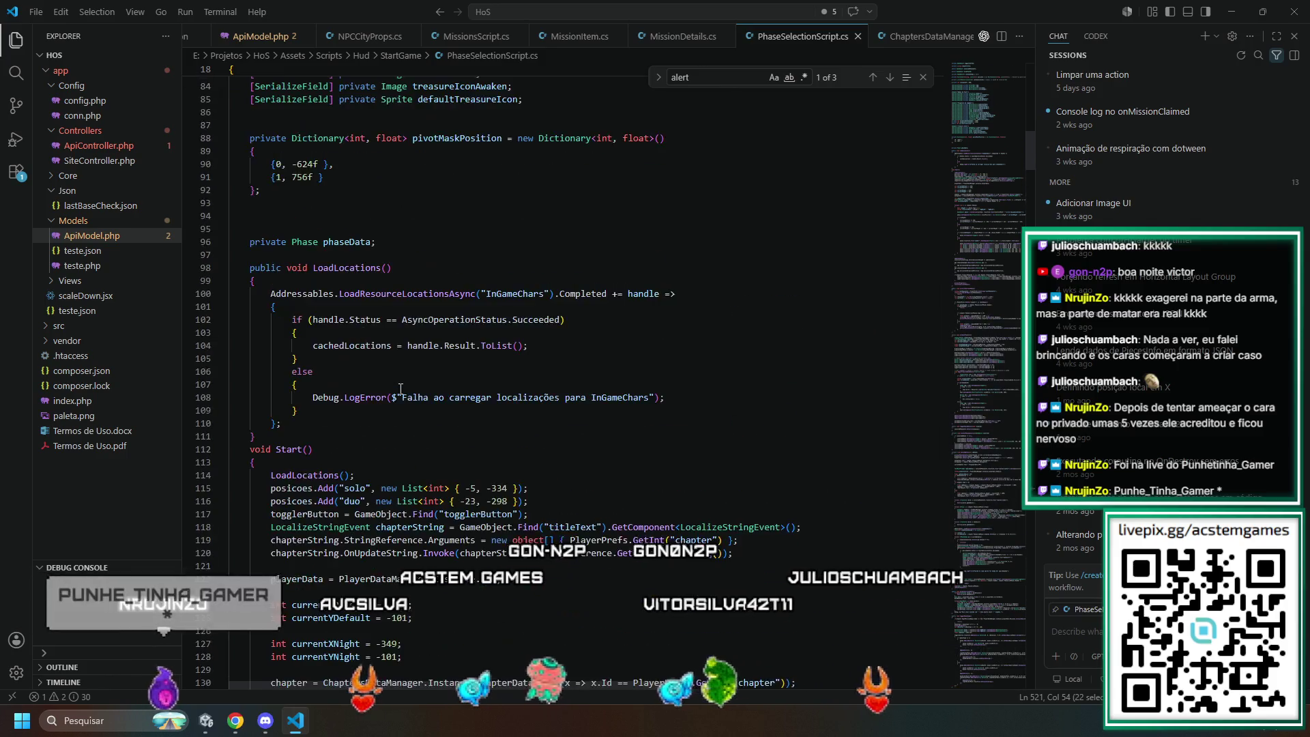
pyautogui.scroll(5, 401, 389)
pyautogui.scroll(20, 527, 286)
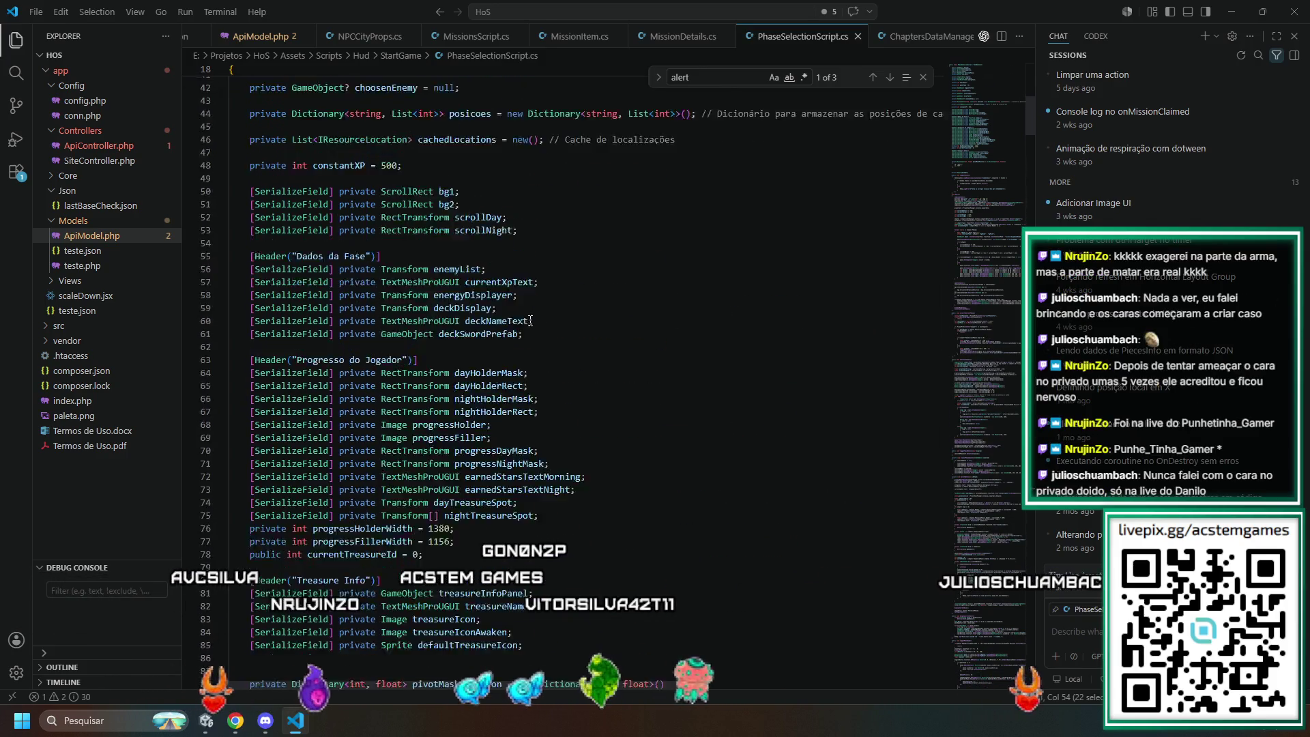
pyautogui.scroll(-3, 514, 348)
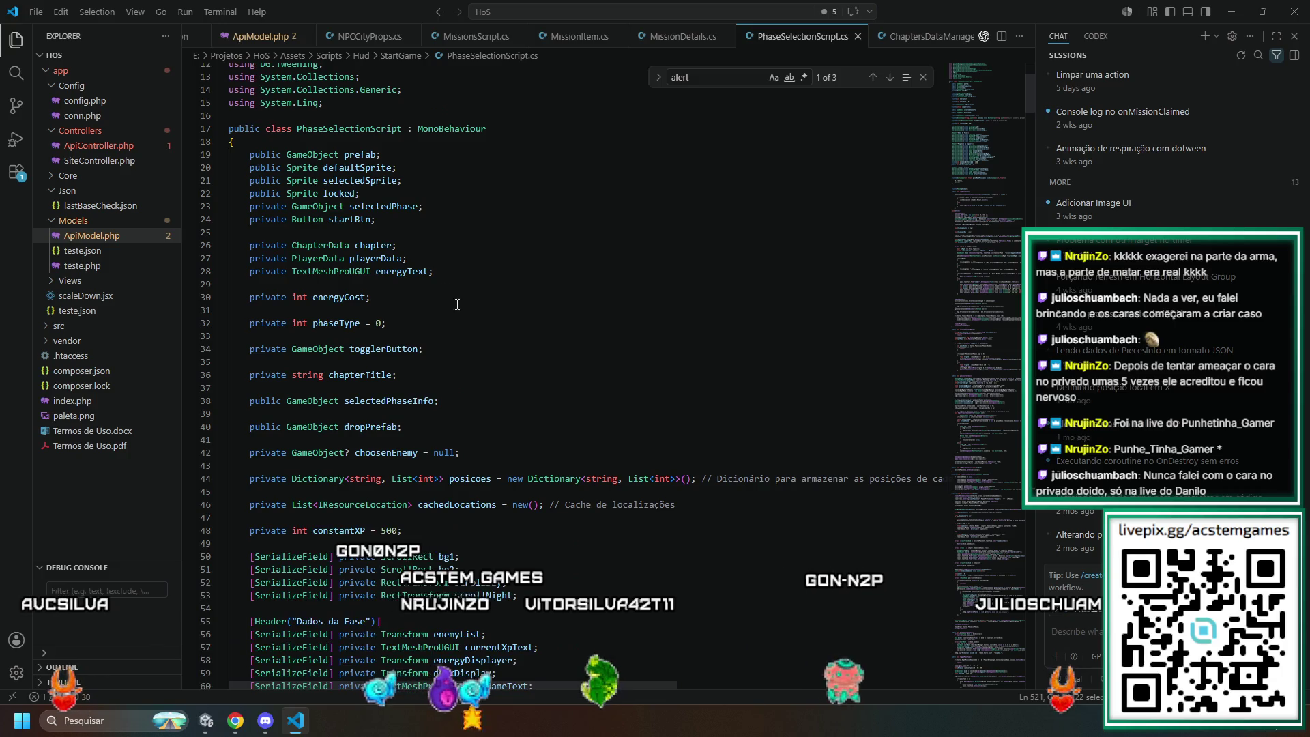
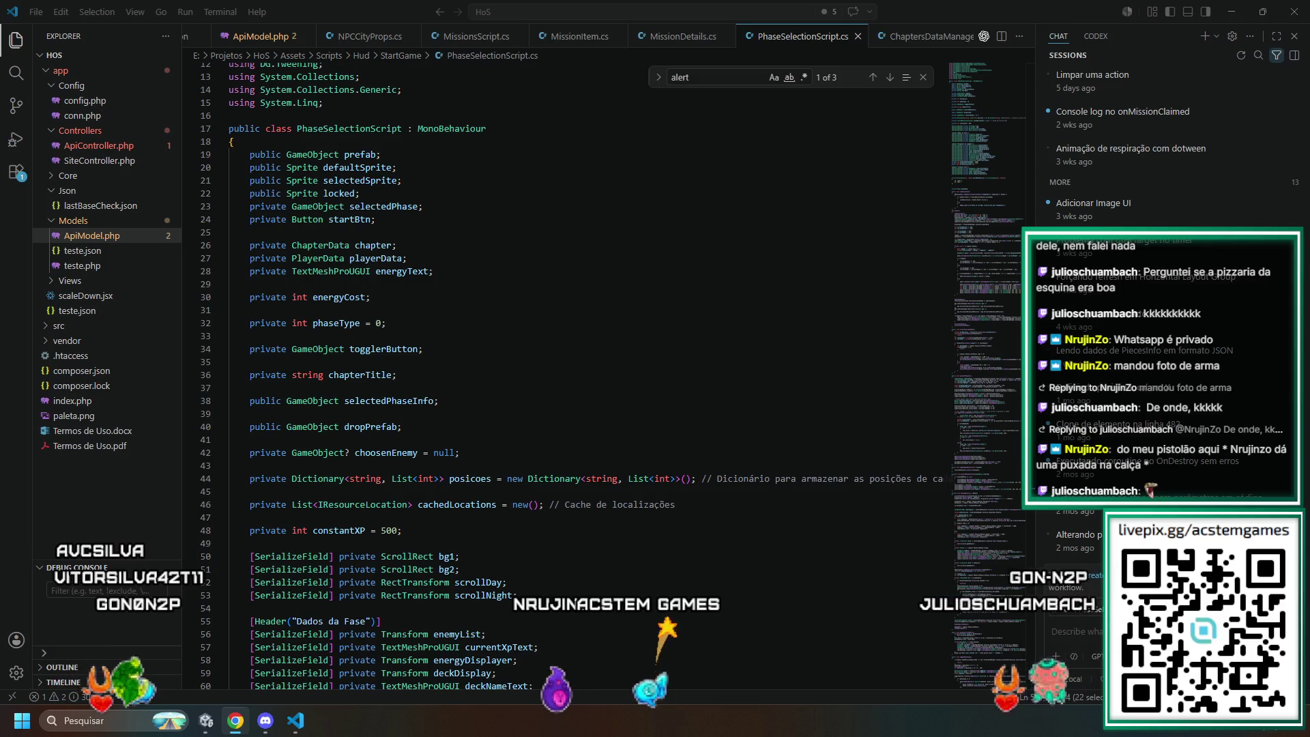
# - Below scrollNight, declare '[SerializeField] private GameObject nightAlert;' and '[SerializeField] private LocalizeStringEvent nightAlertText;'
pyautogui.scroll(-9, 638, 301)
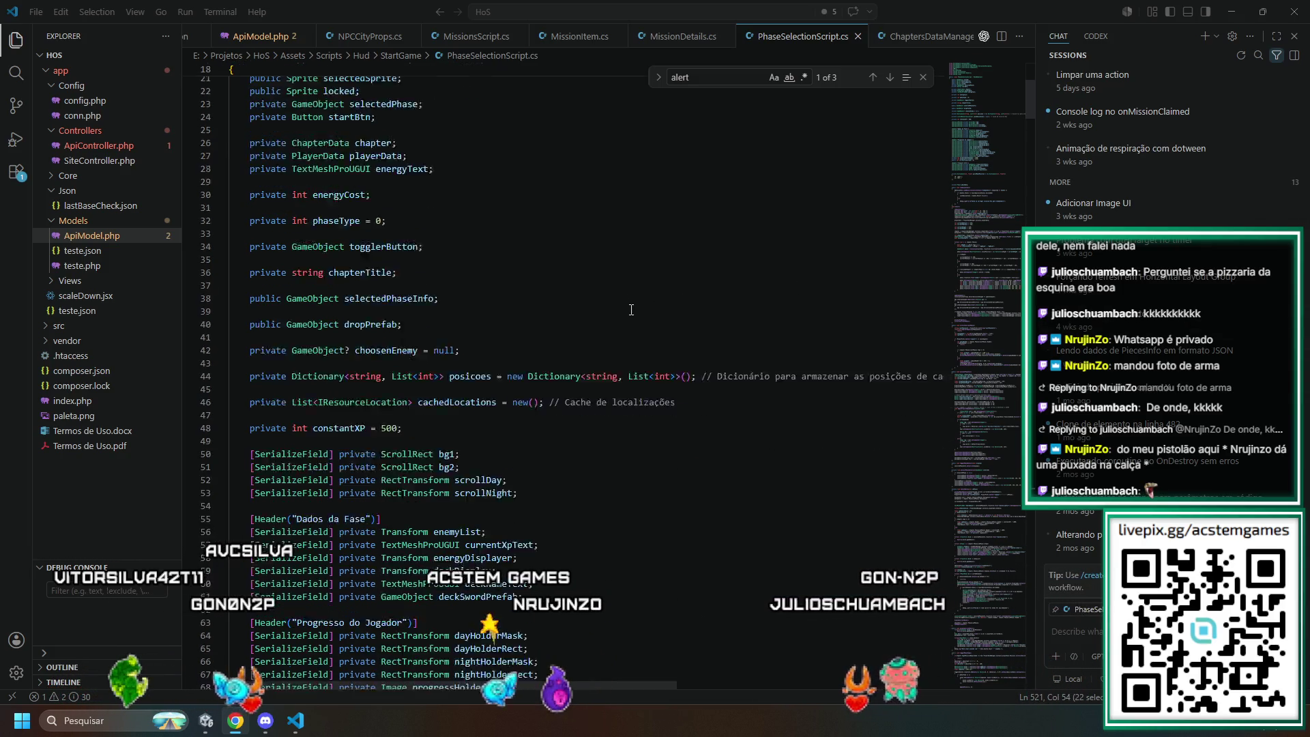
pyautogui.scroll(3, 640, 328)
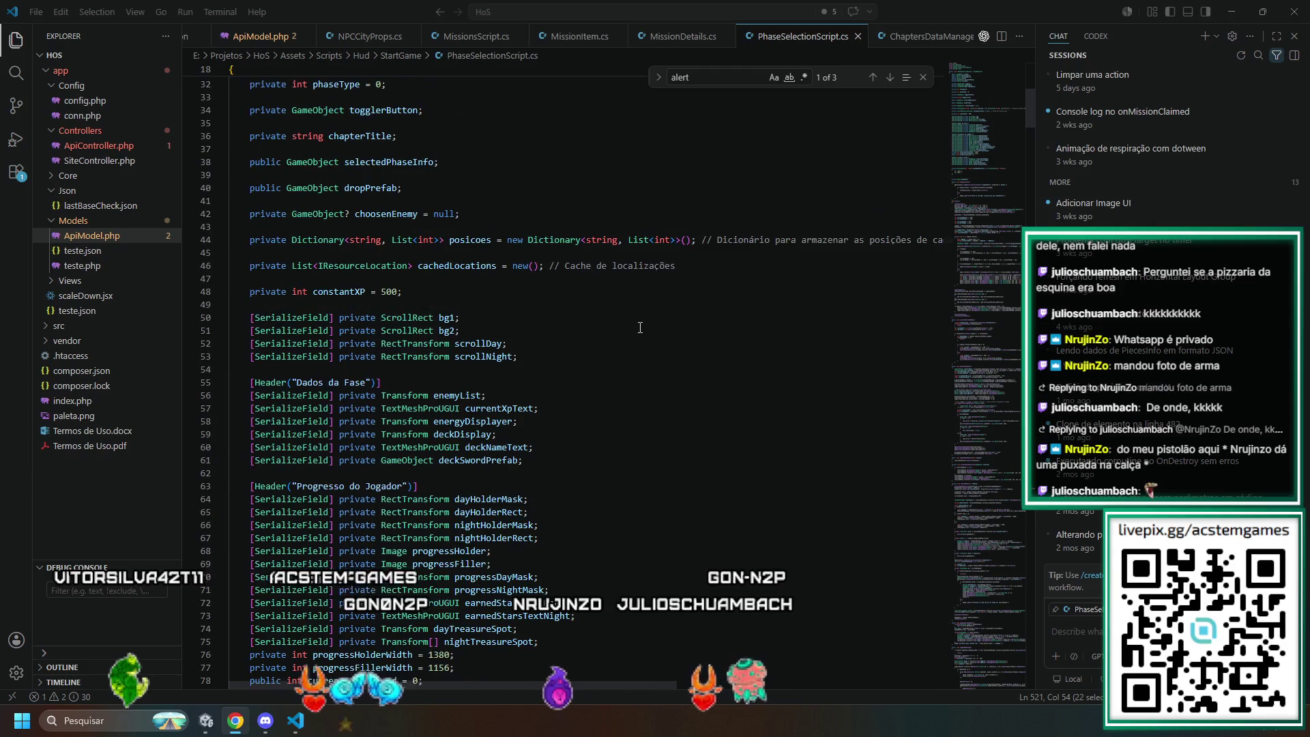
pyautogui.click(542, 356)
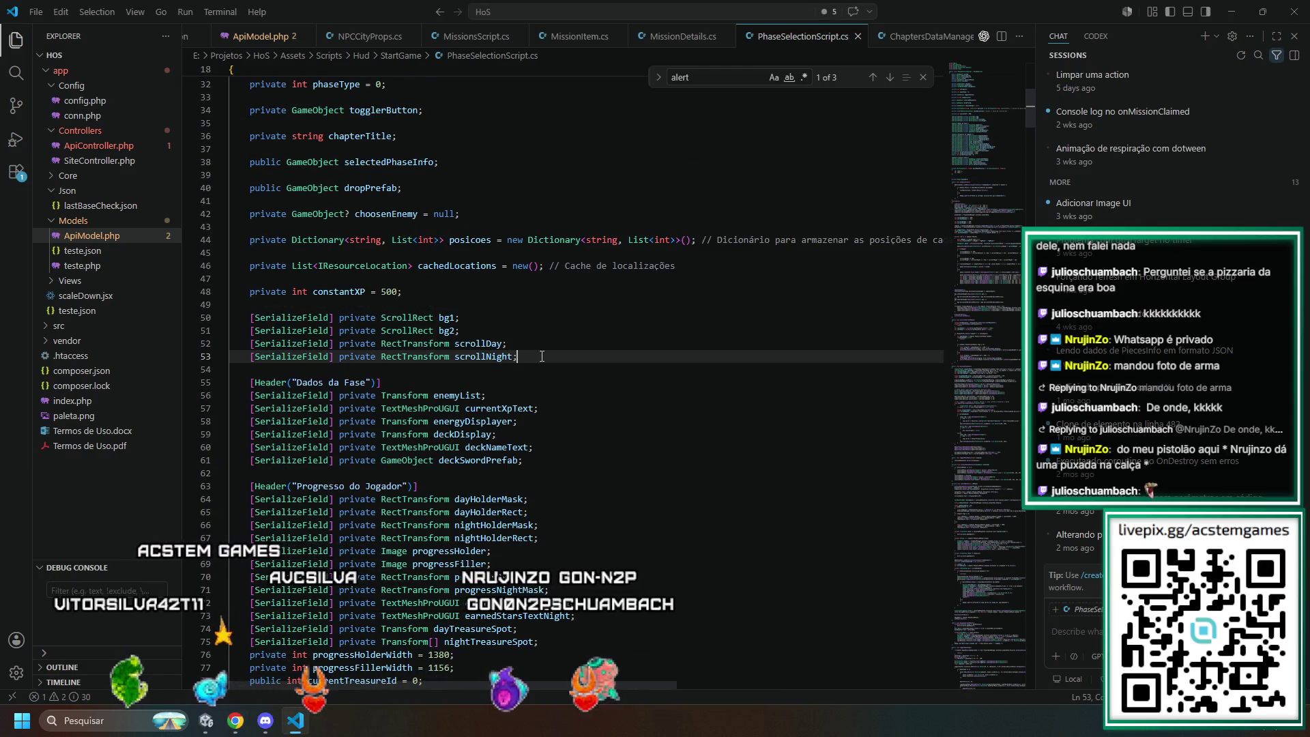
pyautogui.press('Return')
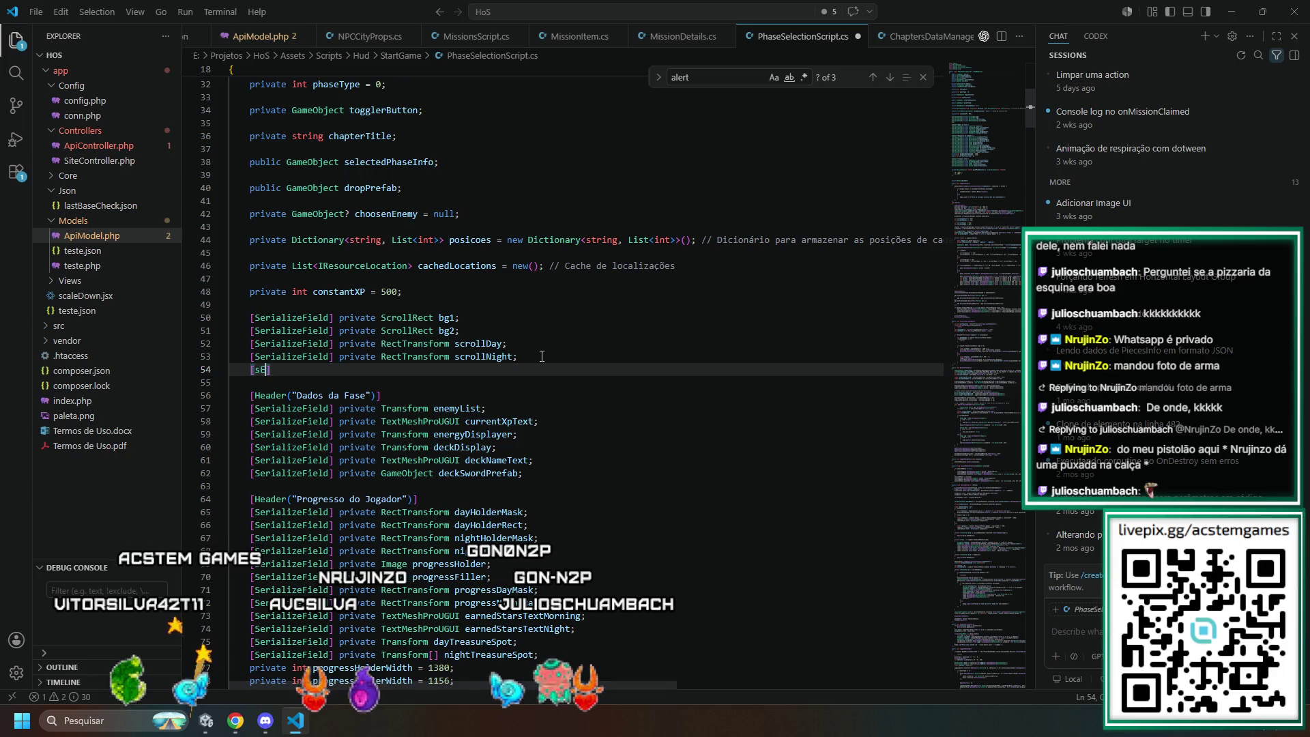
pyautogui.write('RIAL')
pyautogui.hotkey('ctrl', 'BackSpace')
pyautogui.write('Serialize')
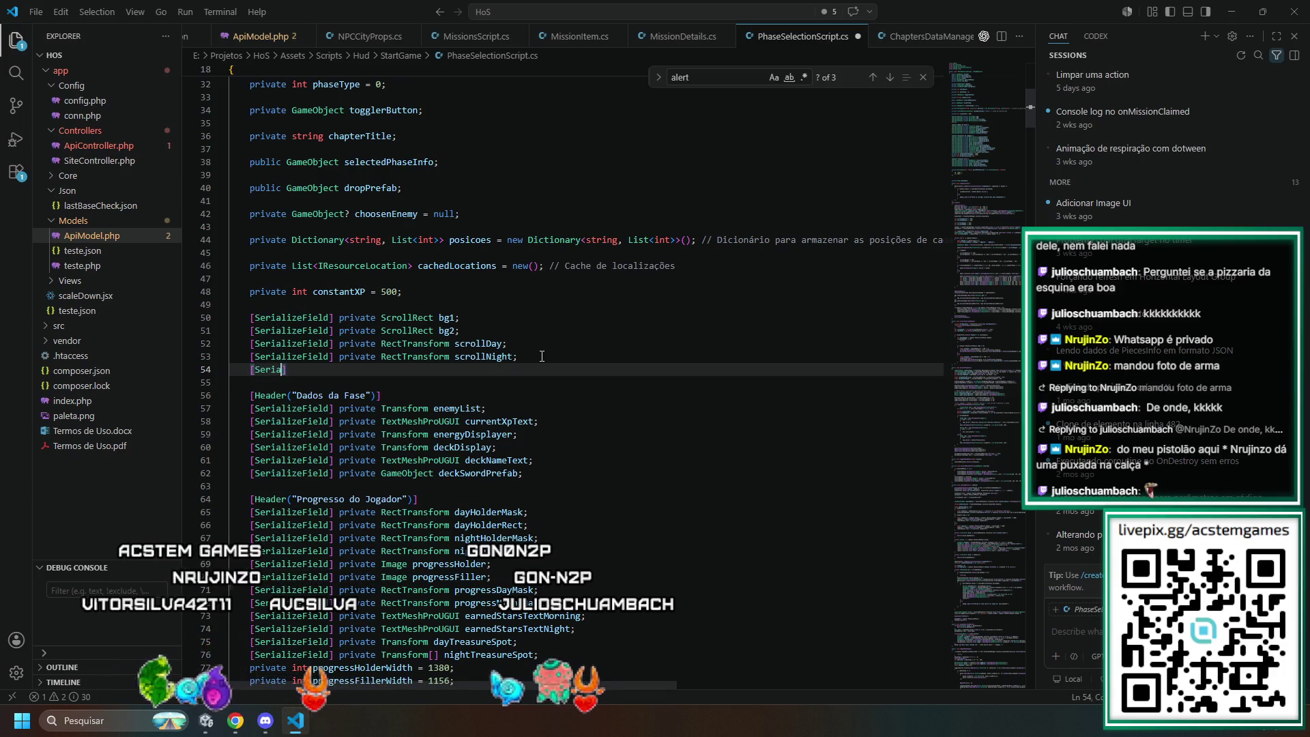
pyautogui.write('Field] p')
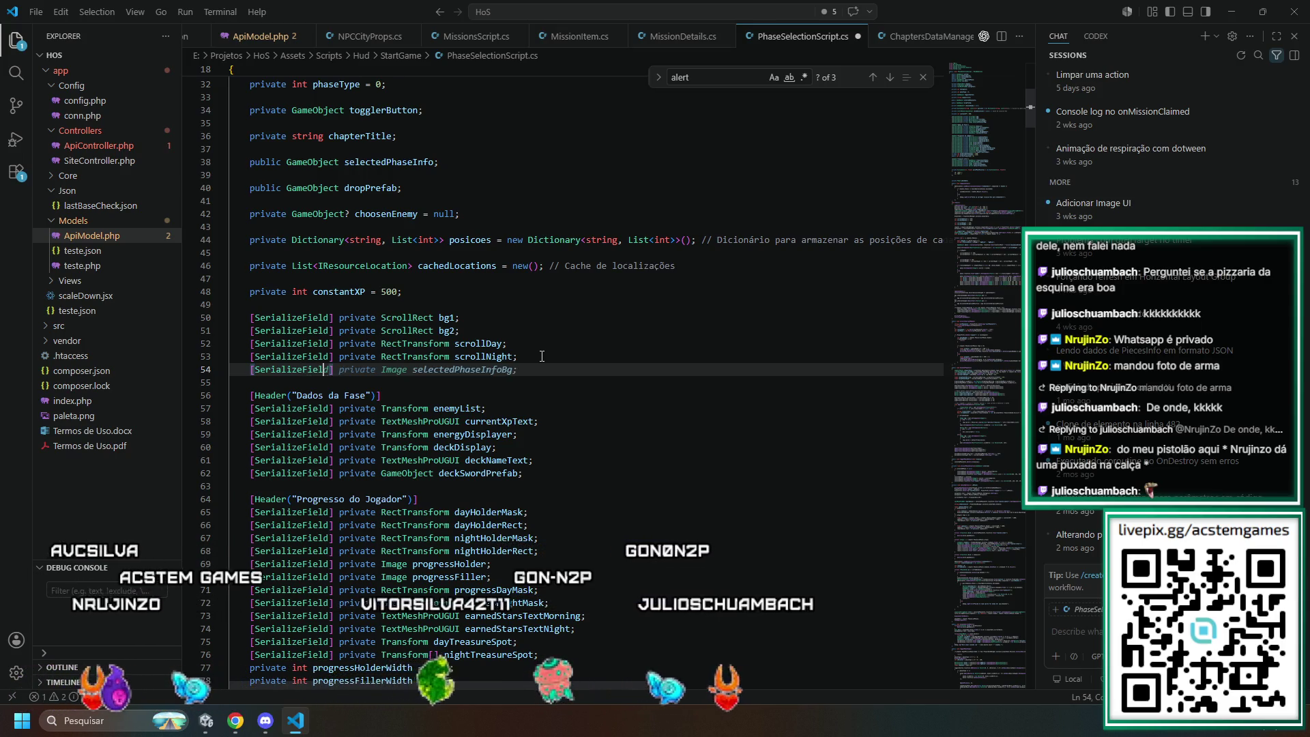
pyautogui.write('rivate')
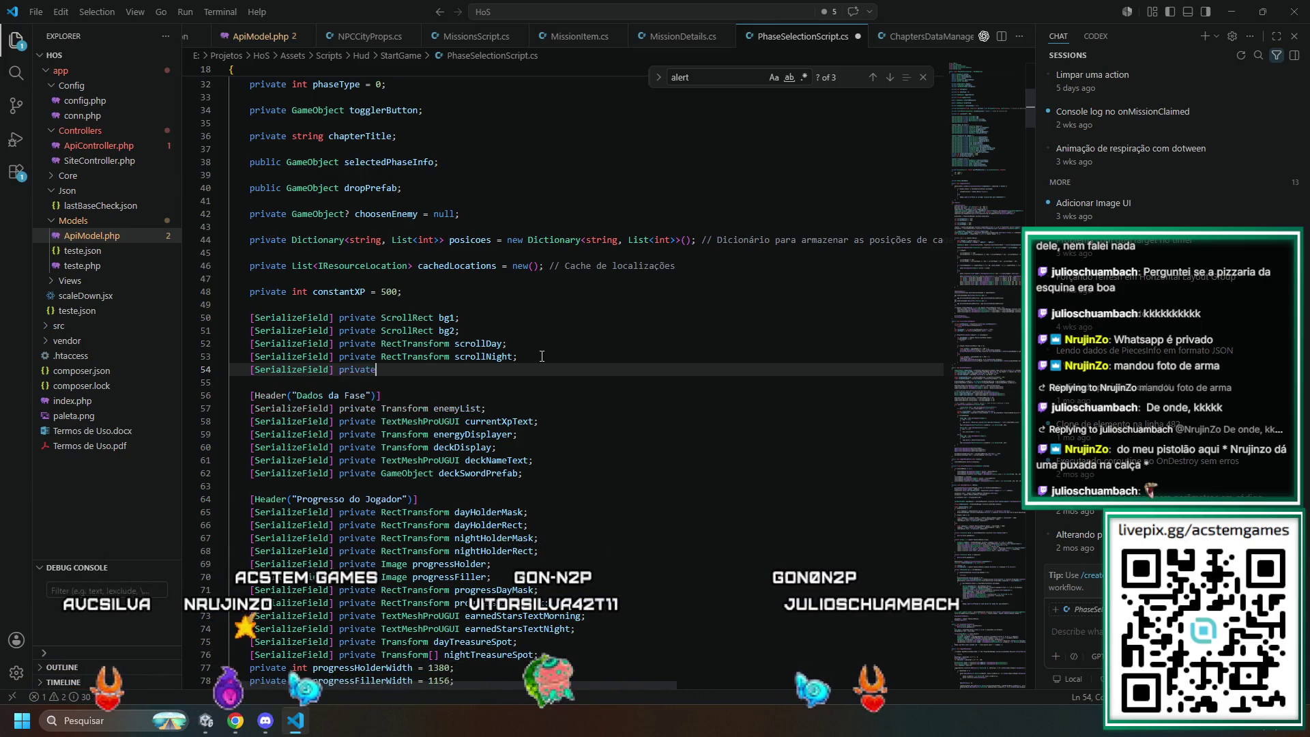
pyautogui.write(' GameObejct')
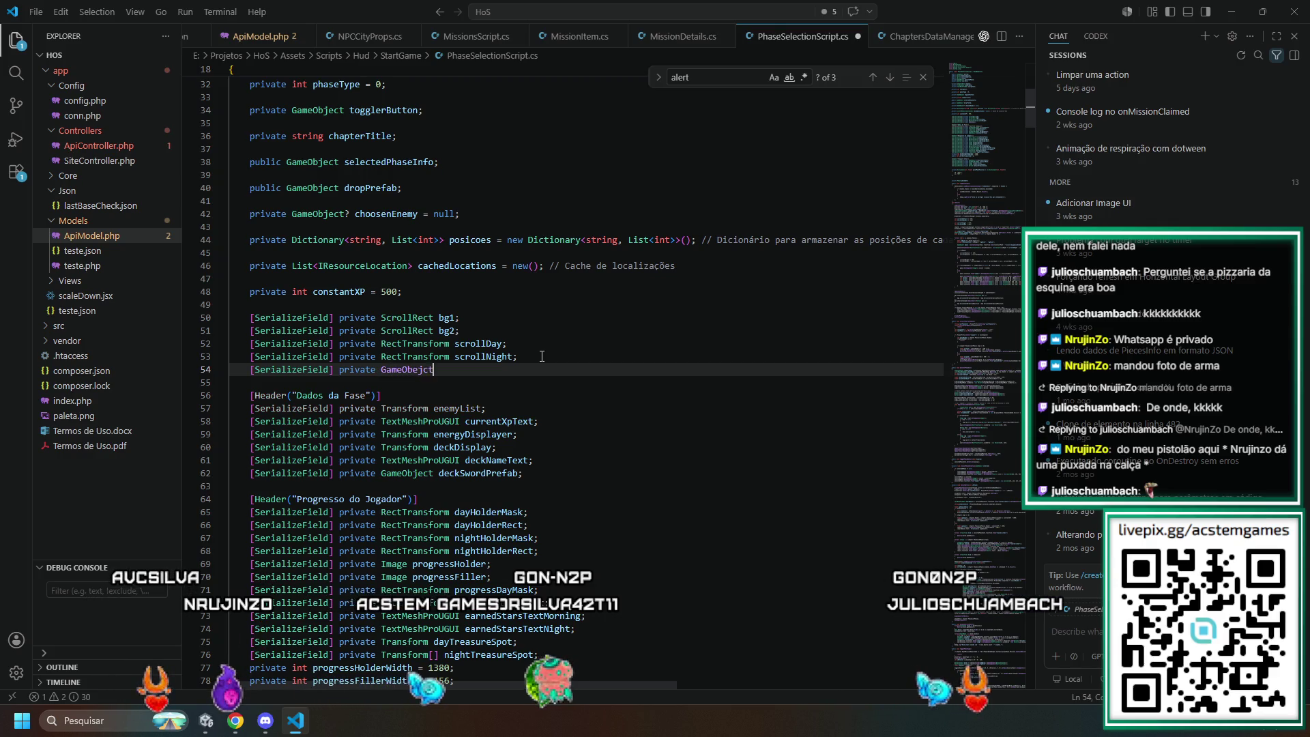
pyautogui.press('BackSpace')
pyautogui.press('BackSpace')
pyautogui.press('BackSpace')
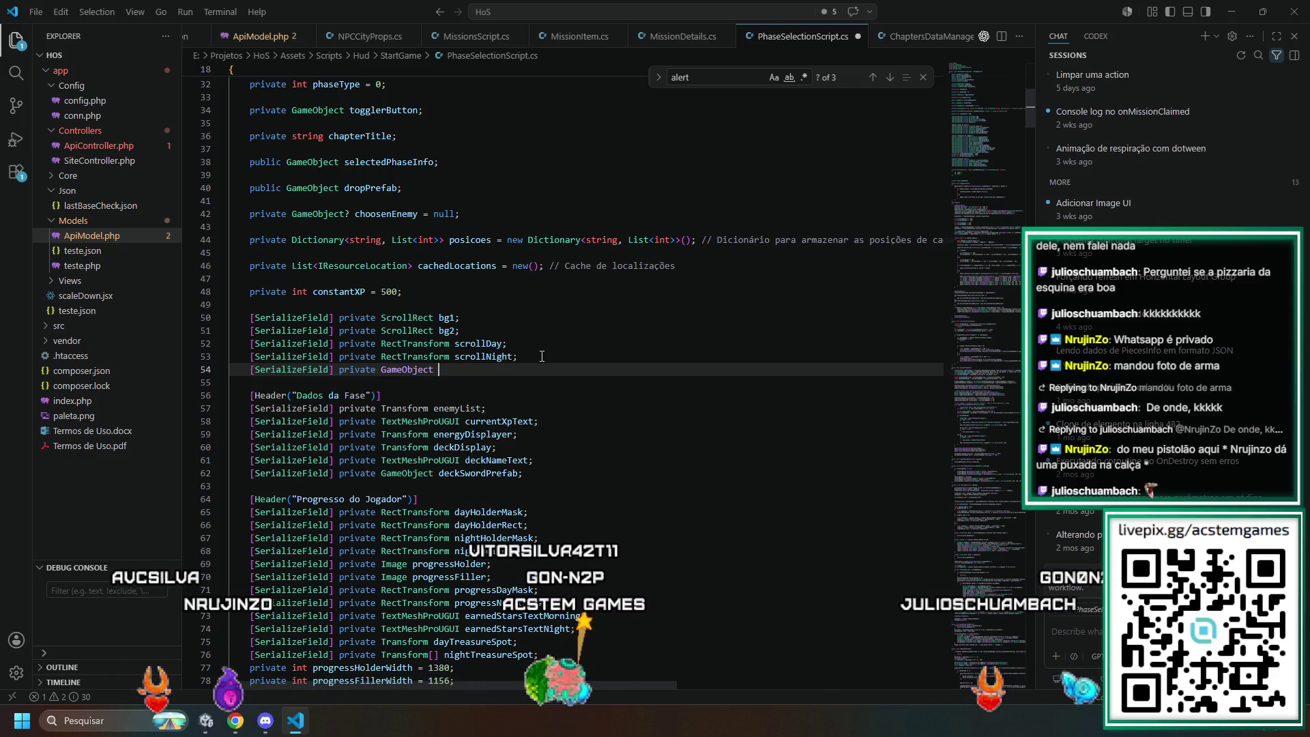
pyautogui.write('nightAlert')
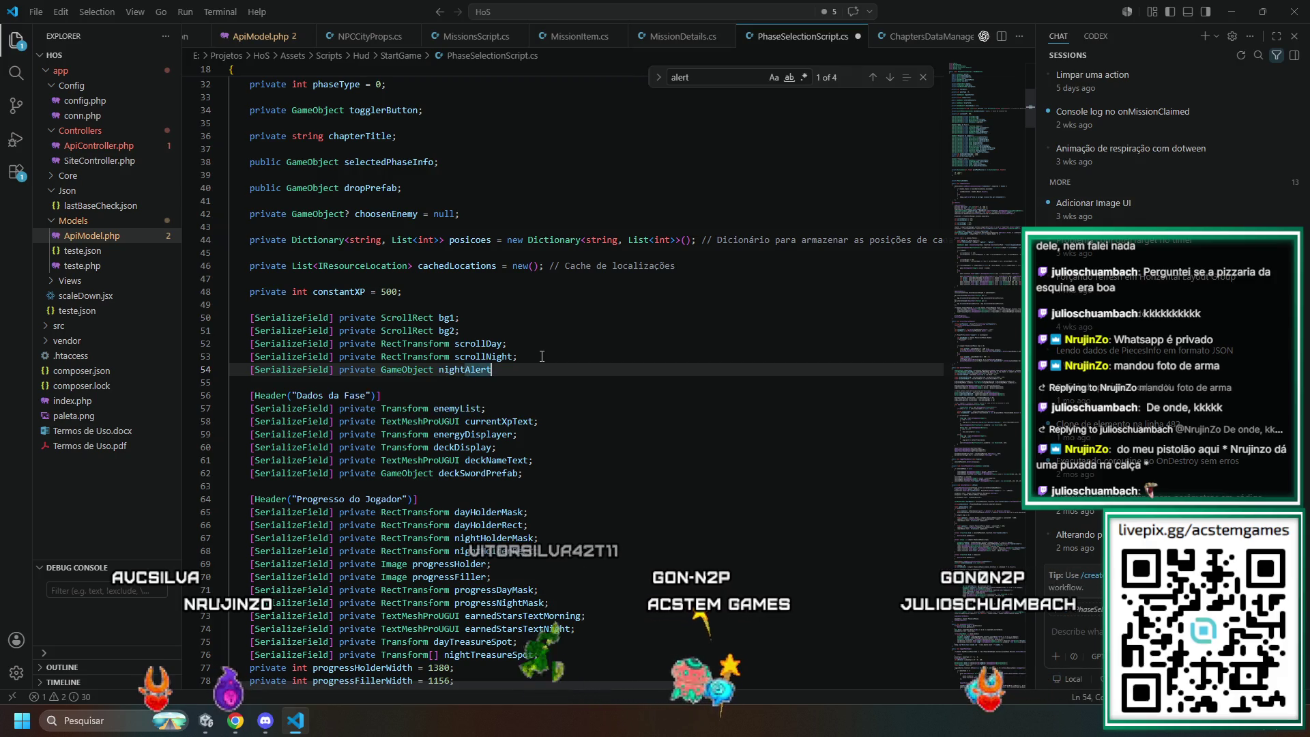
pyautogui.write(';')
pyautogui.press('Return')
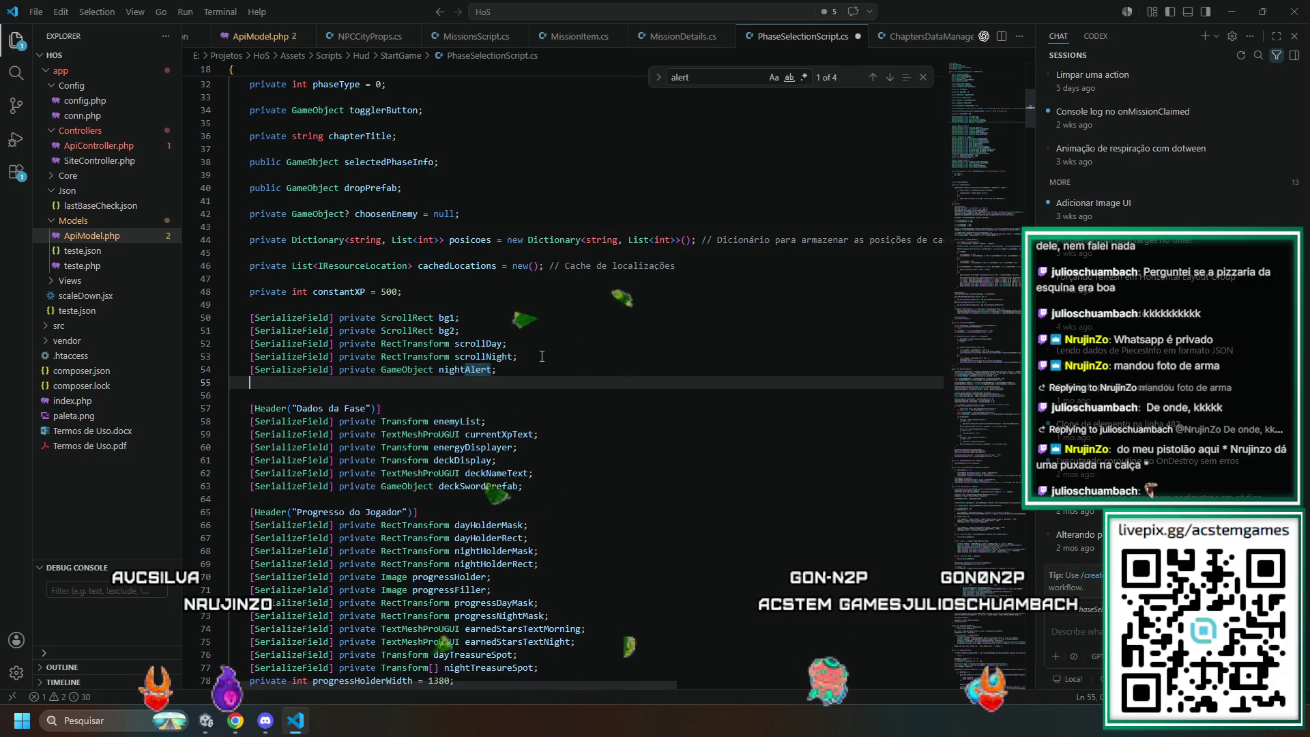
pyautogui.write('[Serialize')
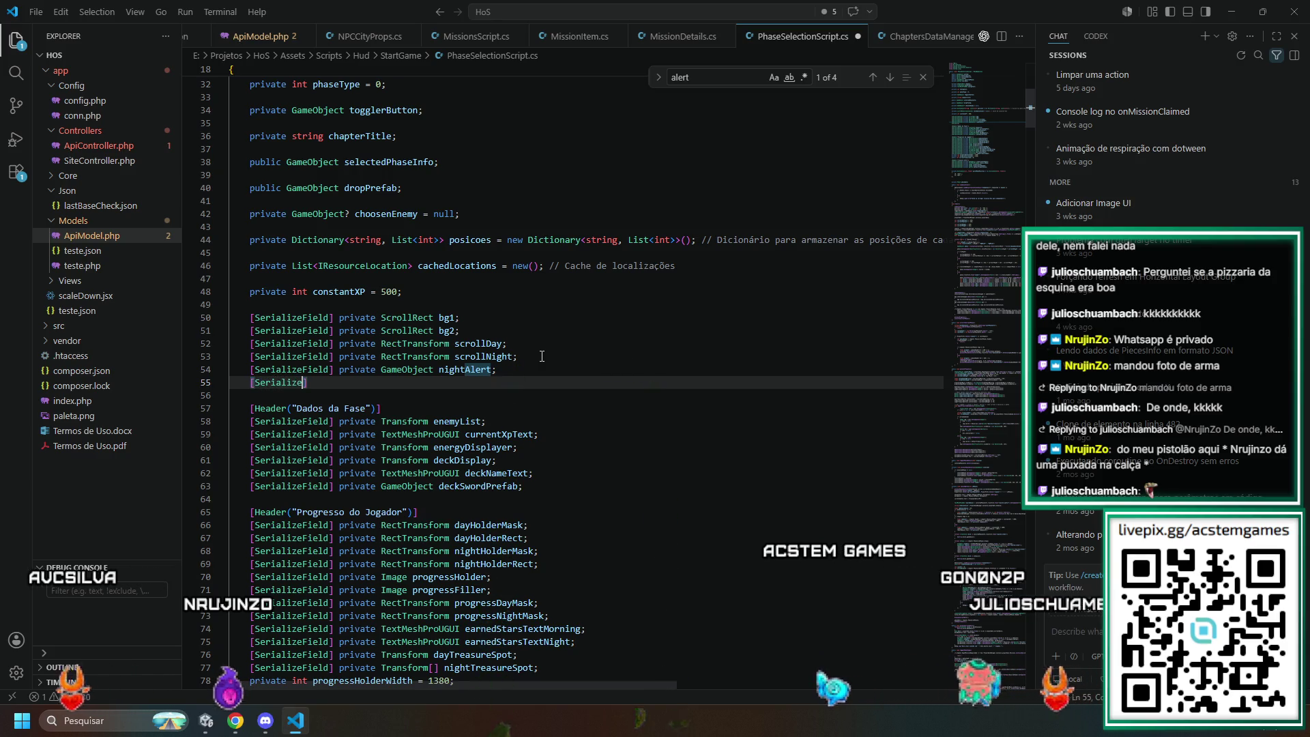
pyautogui.write('Field] private LocalizeStringEvent nightAlertText;')
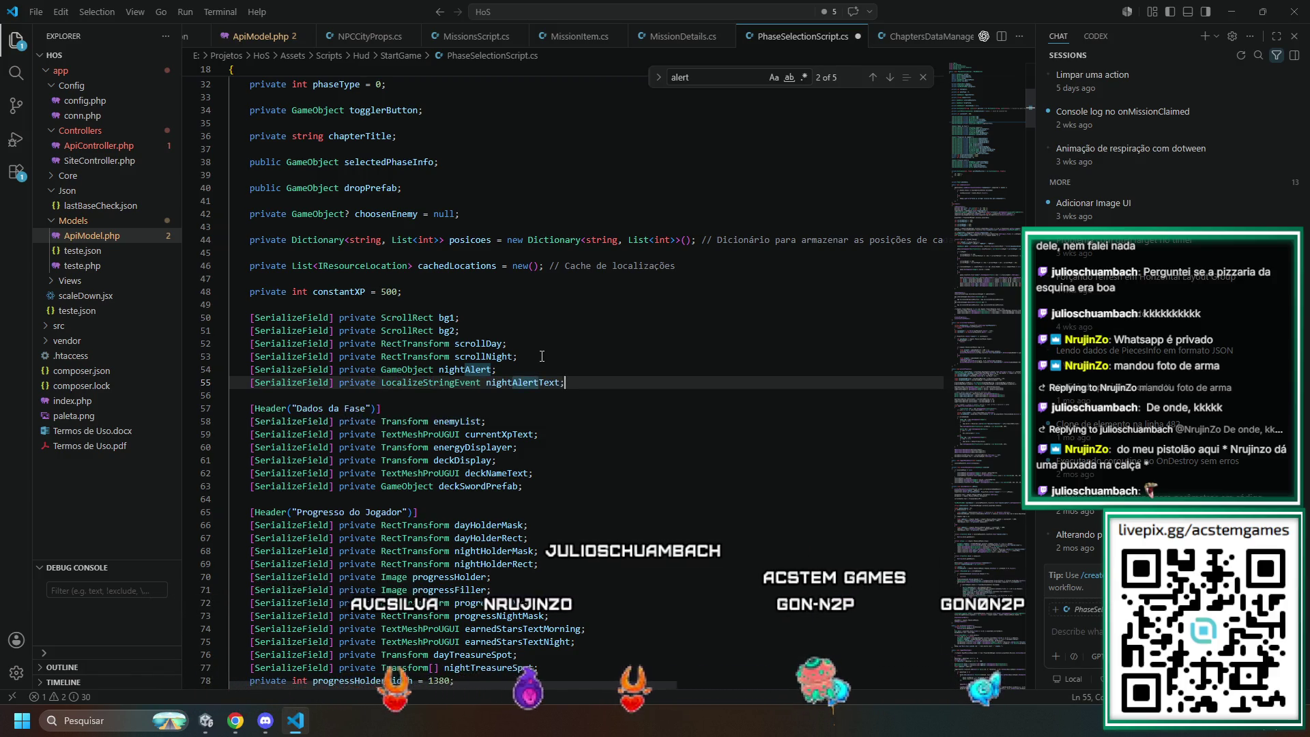
pyautogui.scroll(-20, 548, 360)
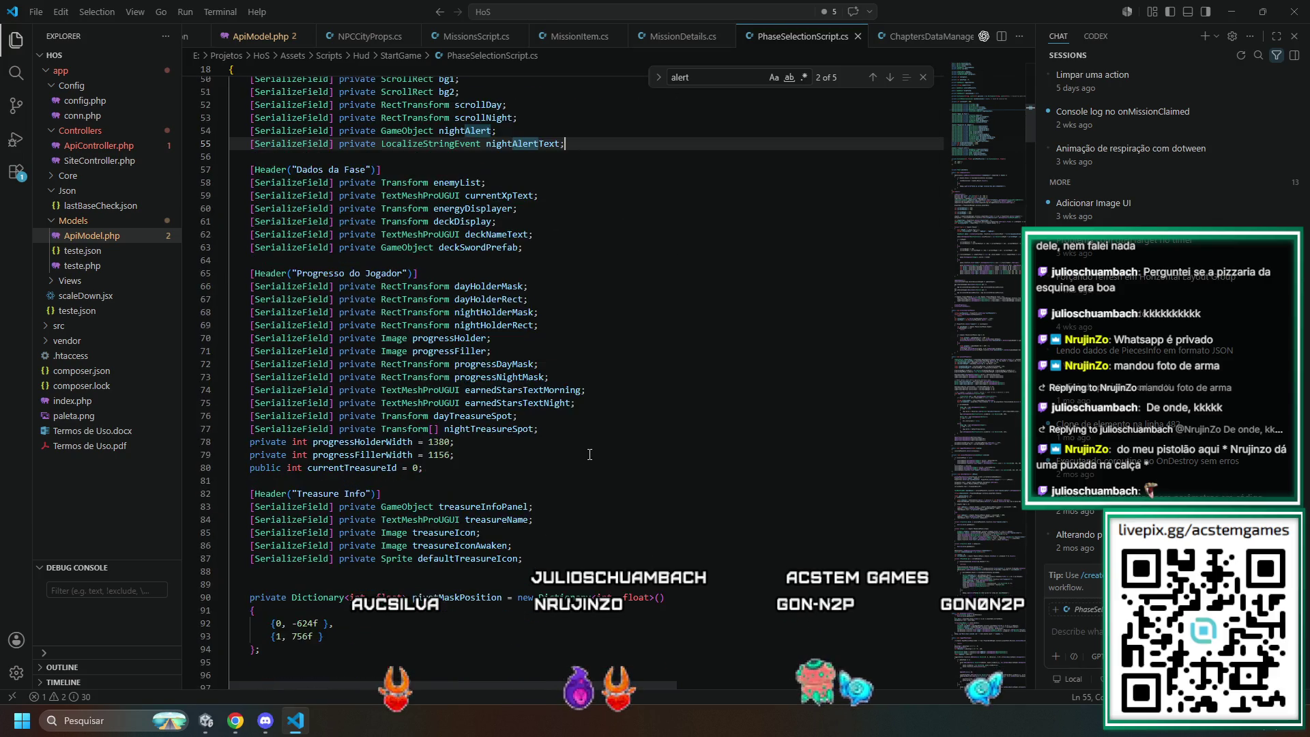
pyautogui.scroll(-14, 580, 456)
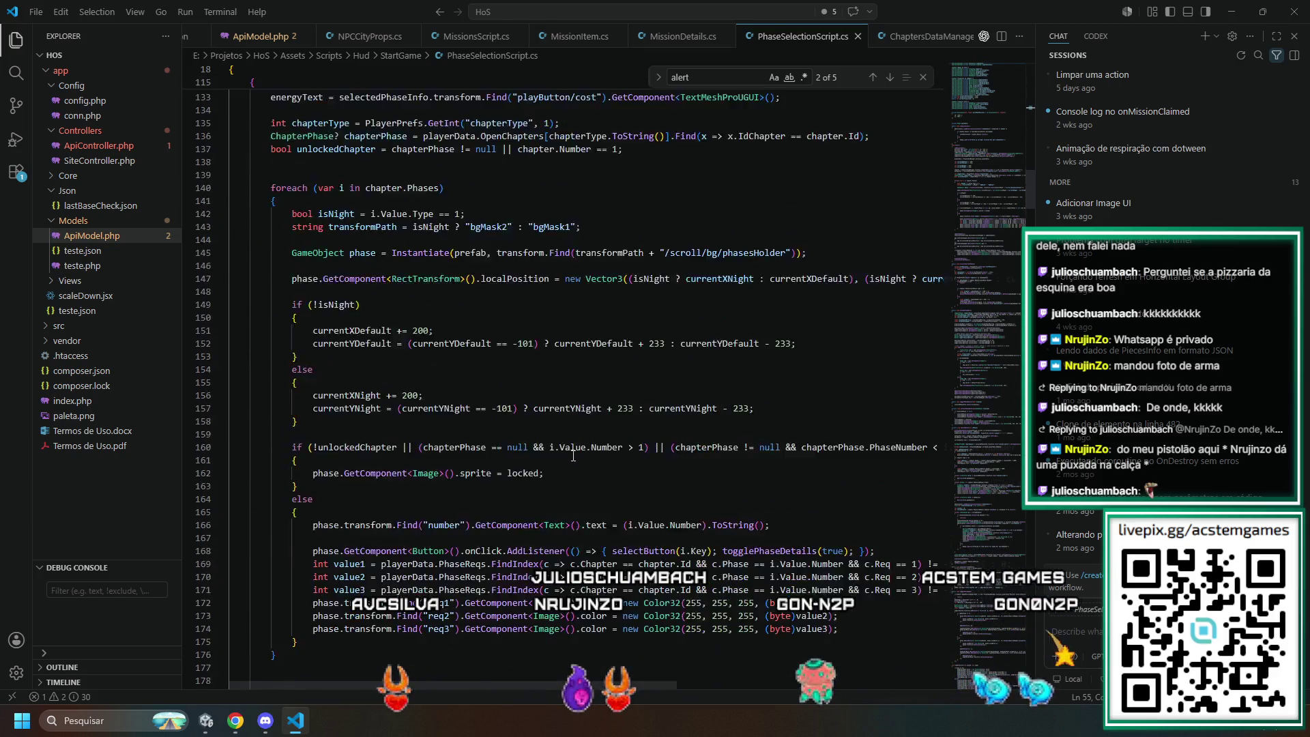
pyautogui.scroll(-3, 572, 455)
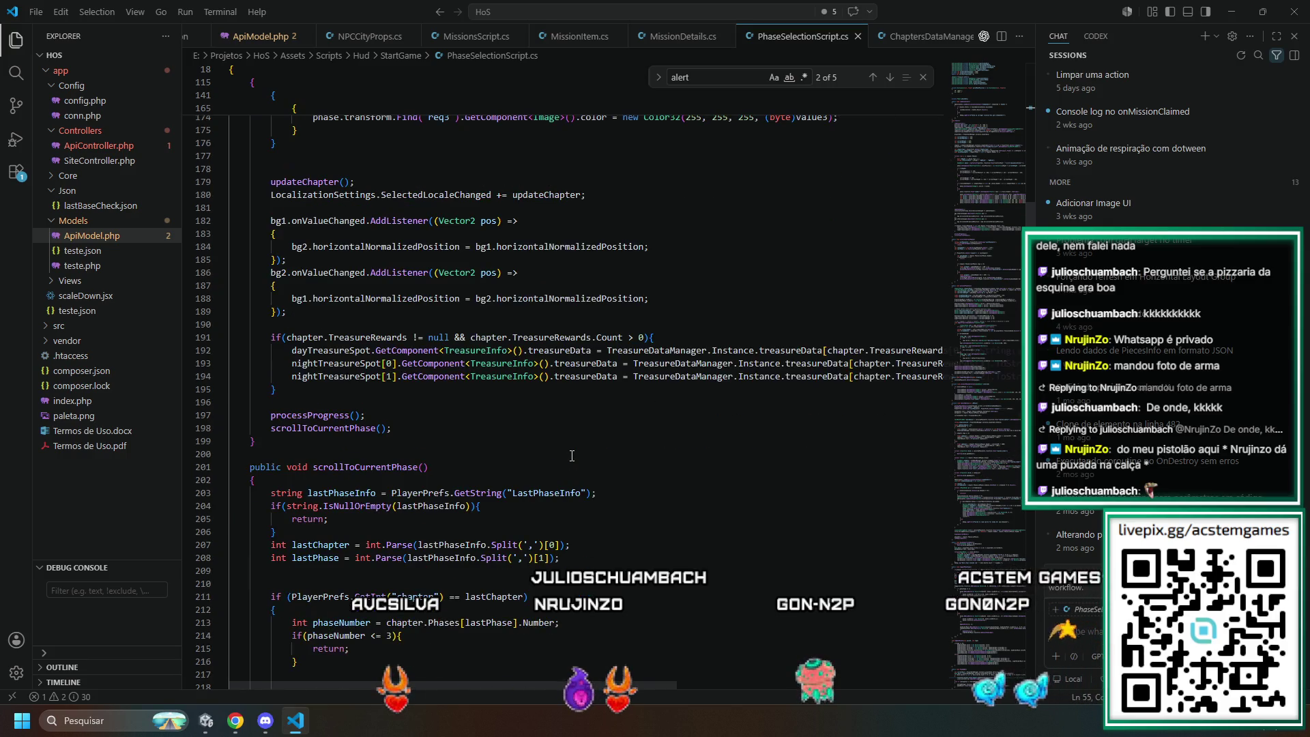
pyautogui.click(331, 338)
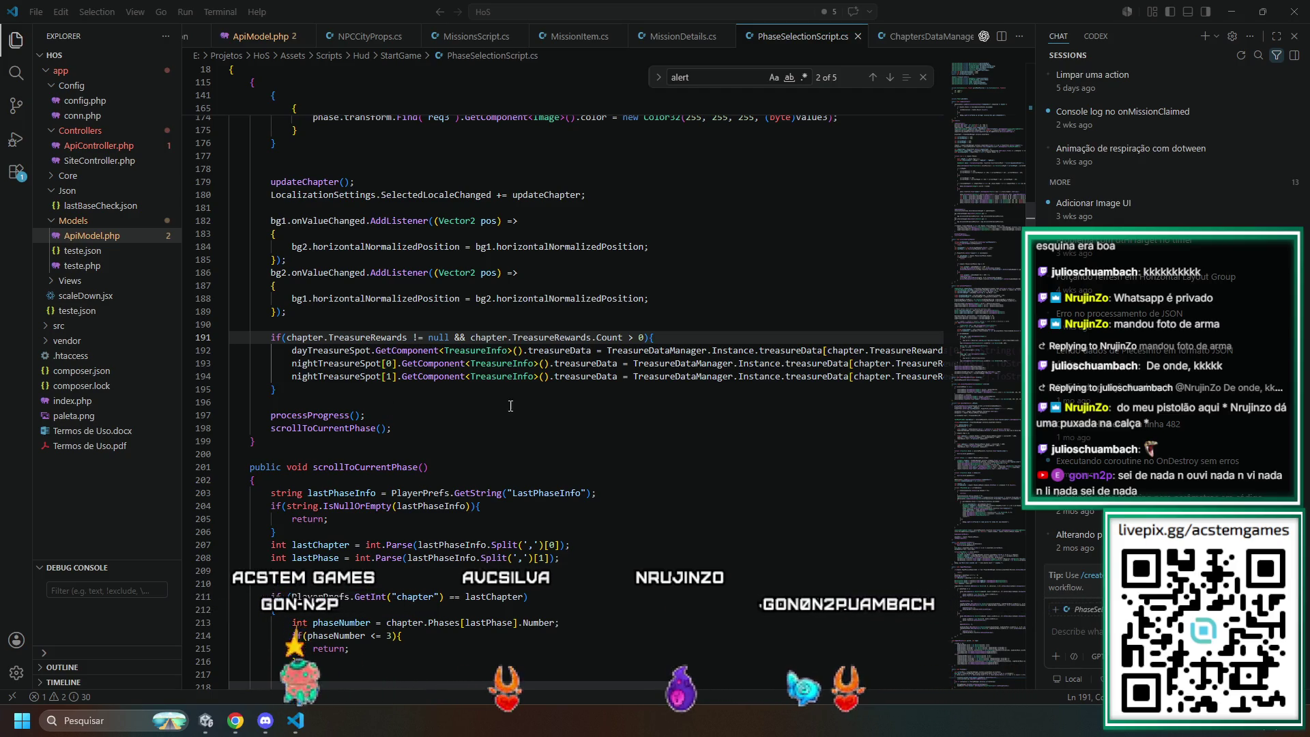
# - In togglePhaseType's night-mission if block, replace the contents with nightAlert.SetActive(true) and return
pyautogui.scroll(-15, 511, 406)
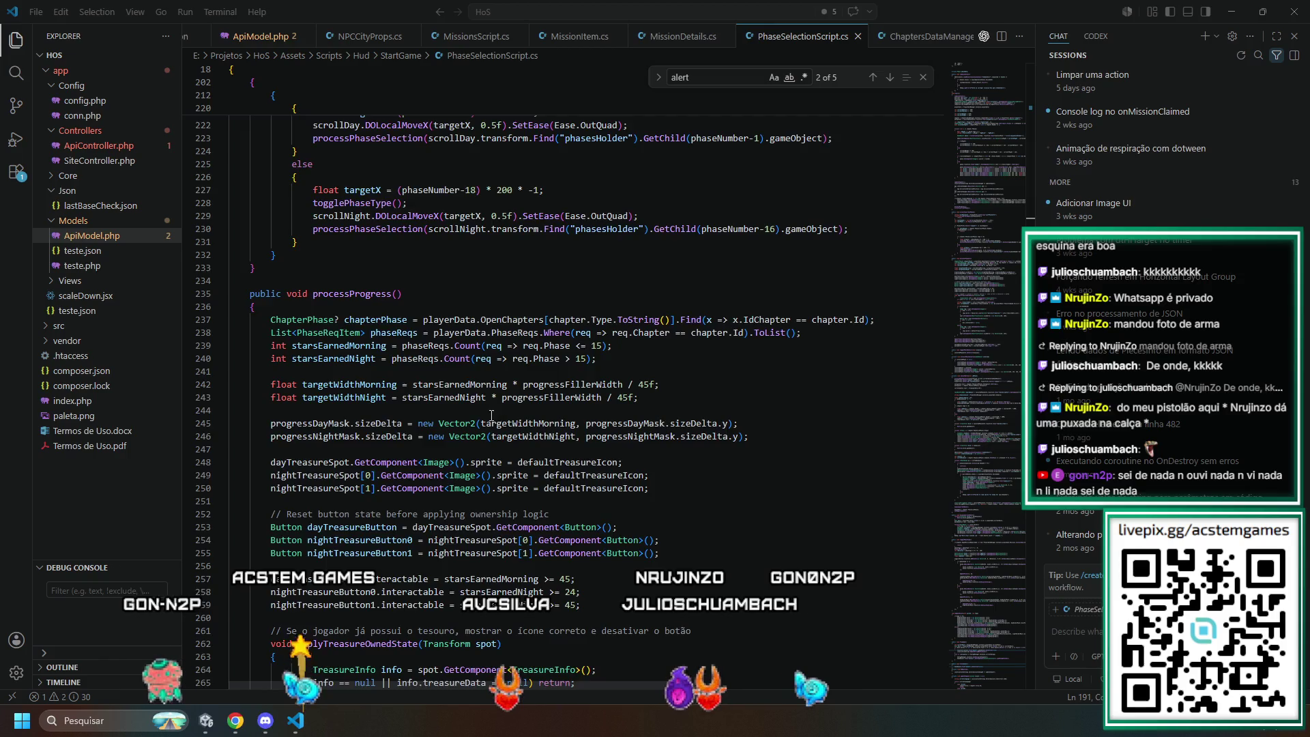
pyautogui.scroll(-3, 492, 415)
pyautogui.click(389, 480)
pyautogui.write('togglep')
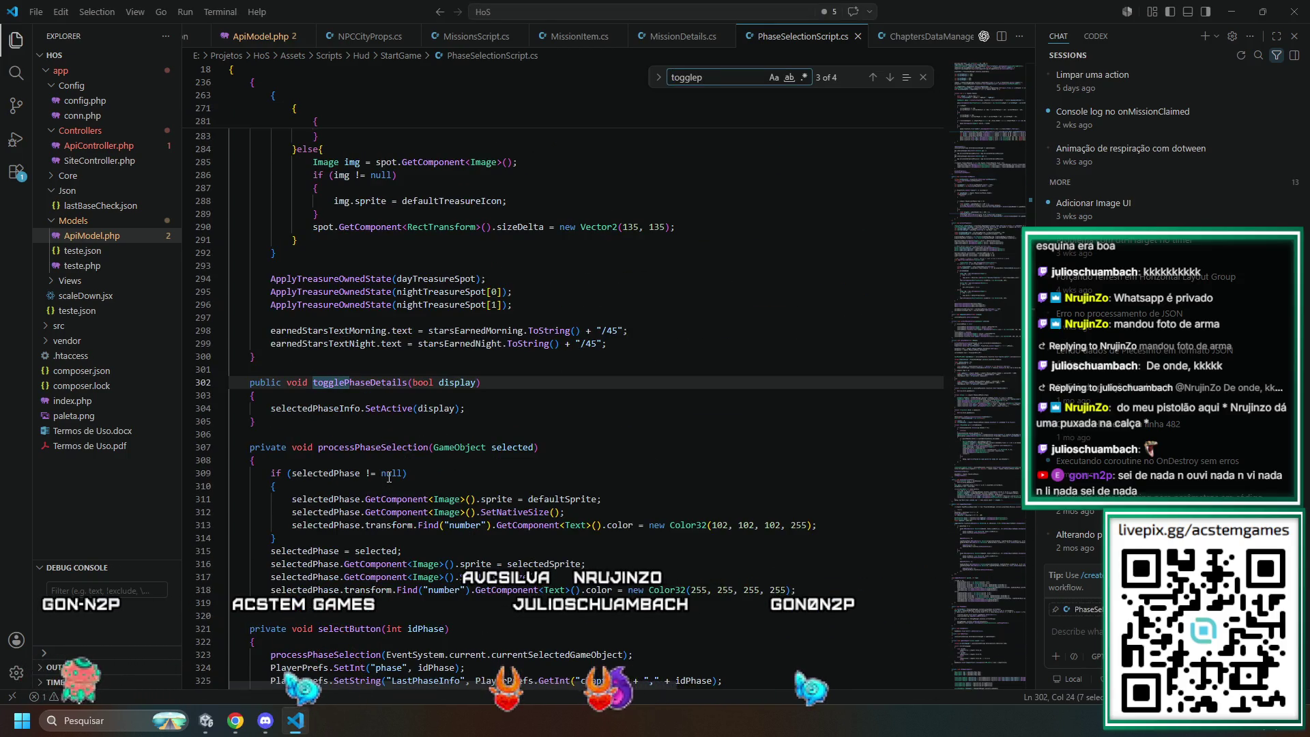
pyautogui.press('Return')
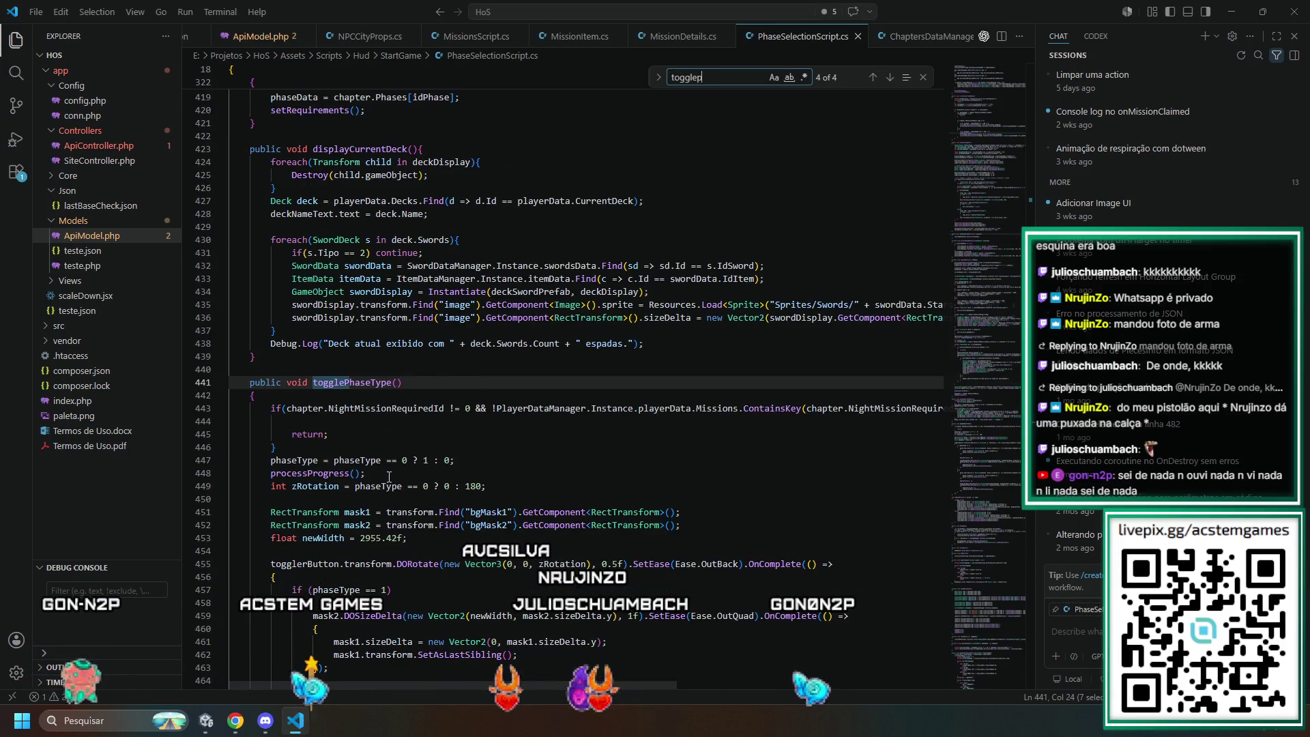
pyautogui.click(340, 435)
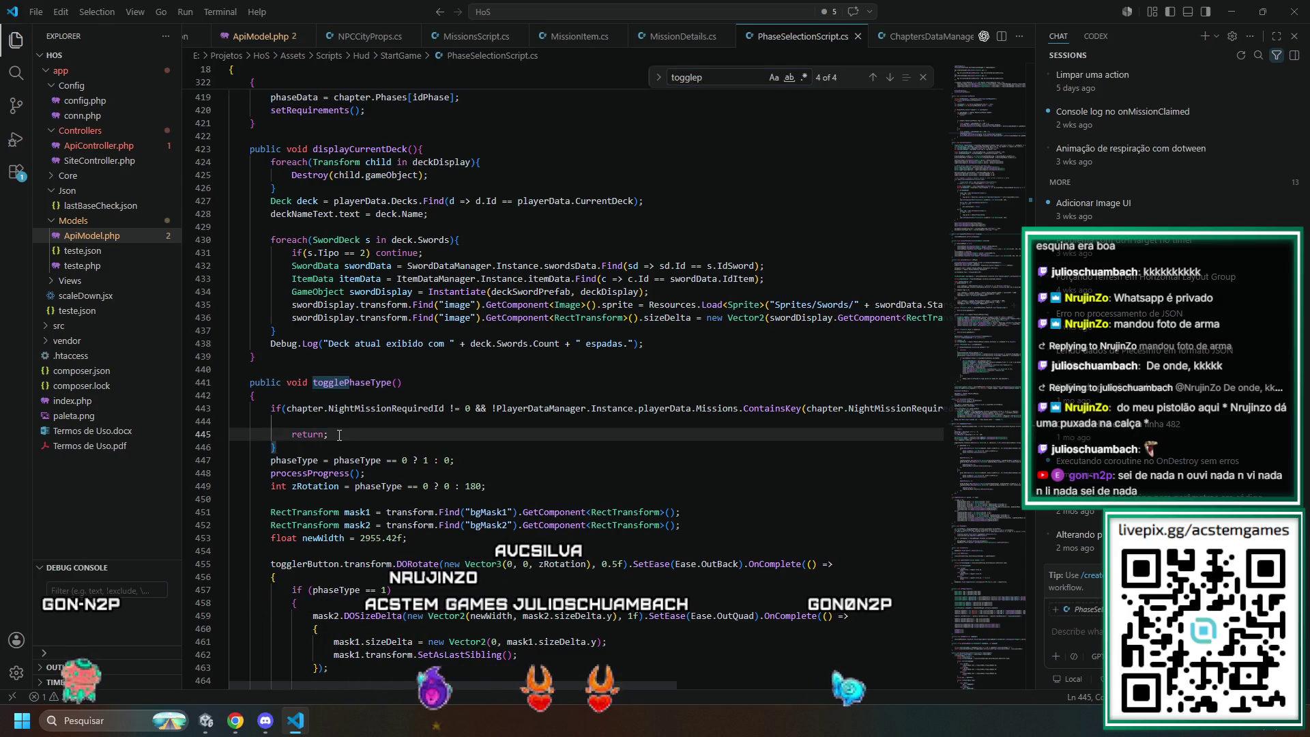
pyautogui.press('BackSpace')
pyautogui.press('BackSpace')
pyautogui.press('BackSpace')
pyautogui.hotkey('shift', 'Up')
pyautogui.press('BackSpace')
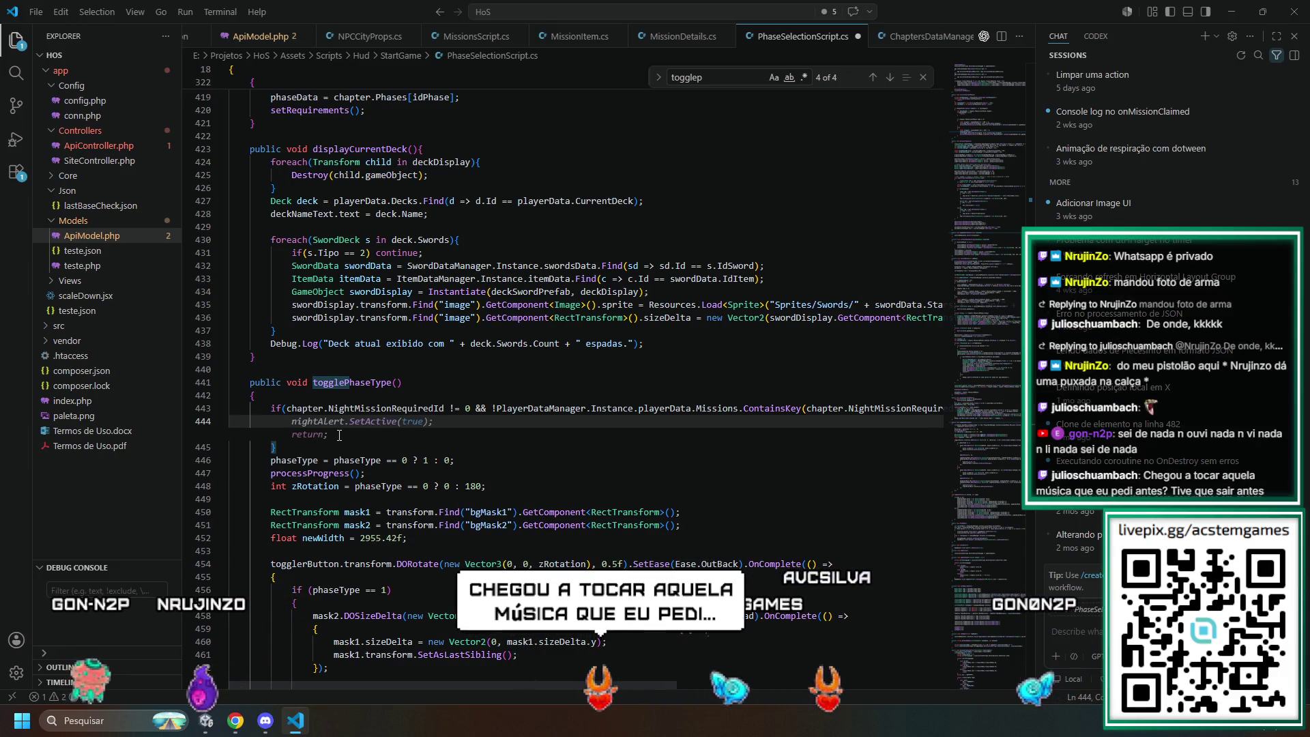
pyautogui.press('Tab')
# - Add an AllMissions.Instance.GetMissionById(chapter.NightMissionRequiredId) lookup below the alert activation
pyautogui.hotkey('ctrl', 'shift', 'Return')
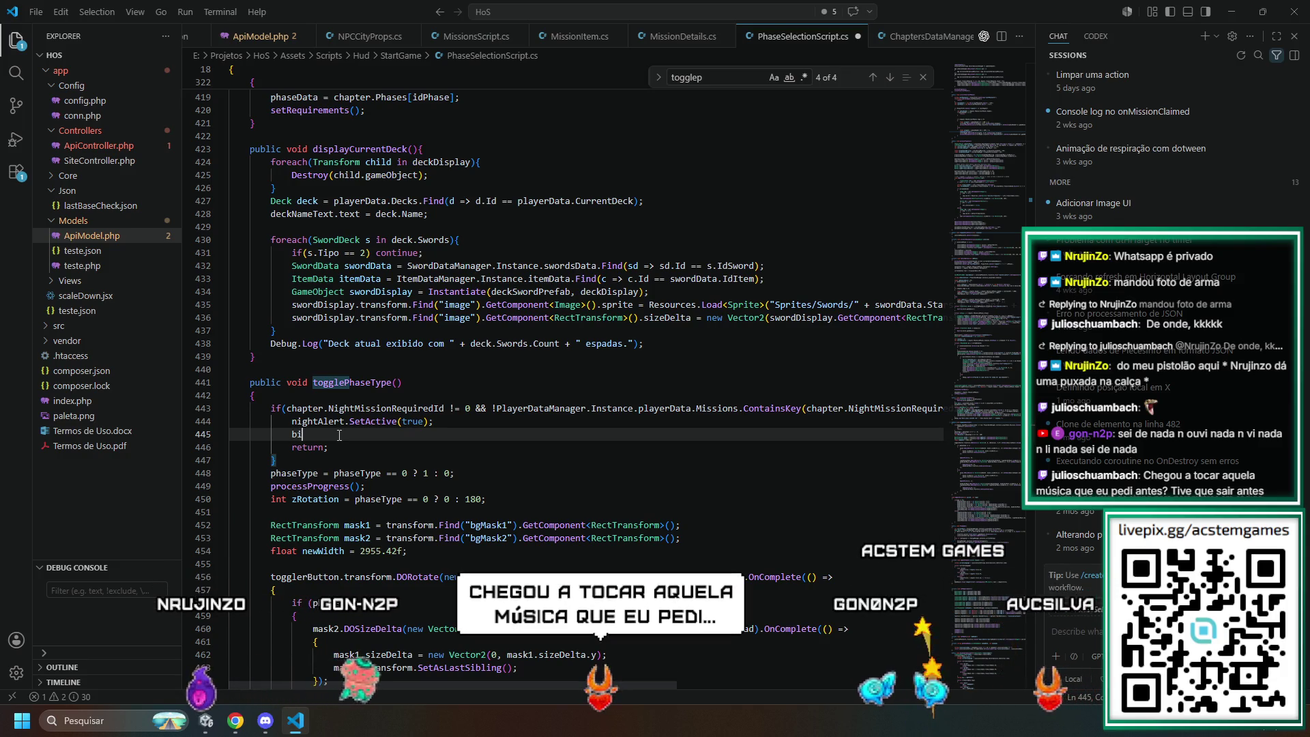
pyautogui.write('night')
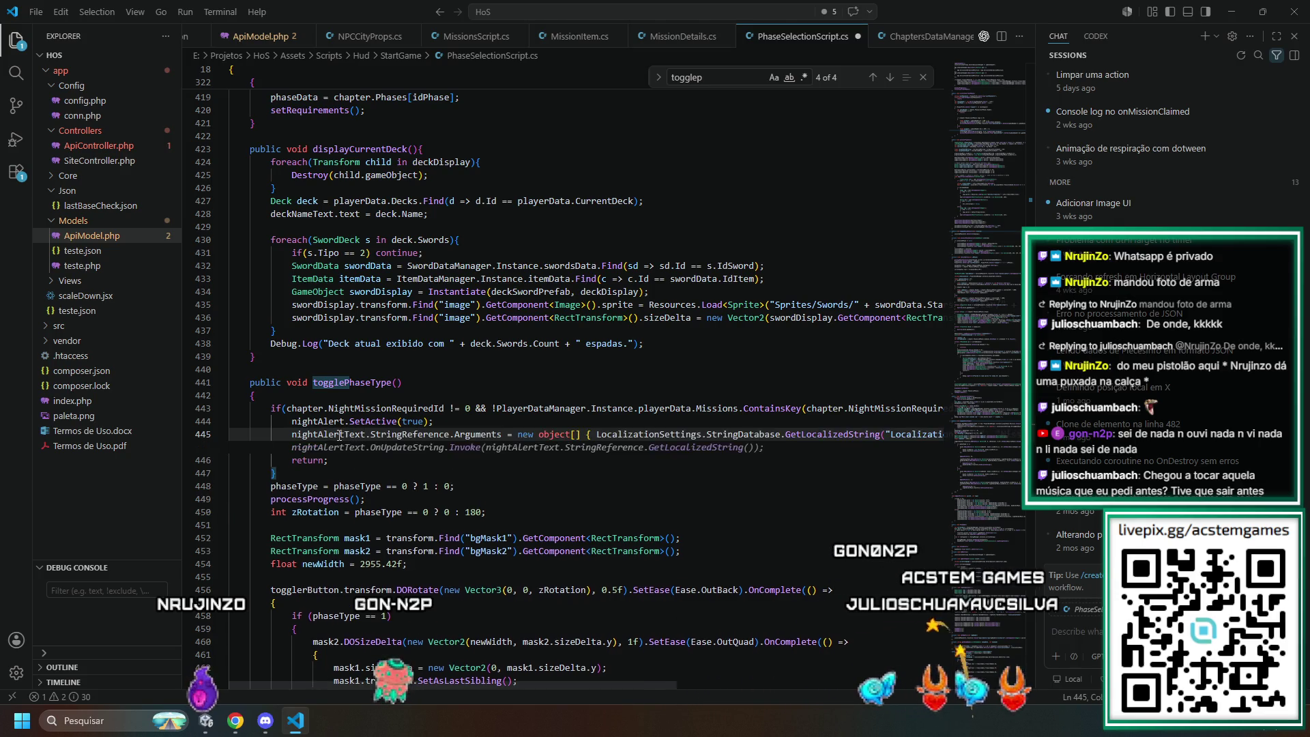
pyautogui.press('Up')
pyautogui.press('End')
pyautogui.press('Return')
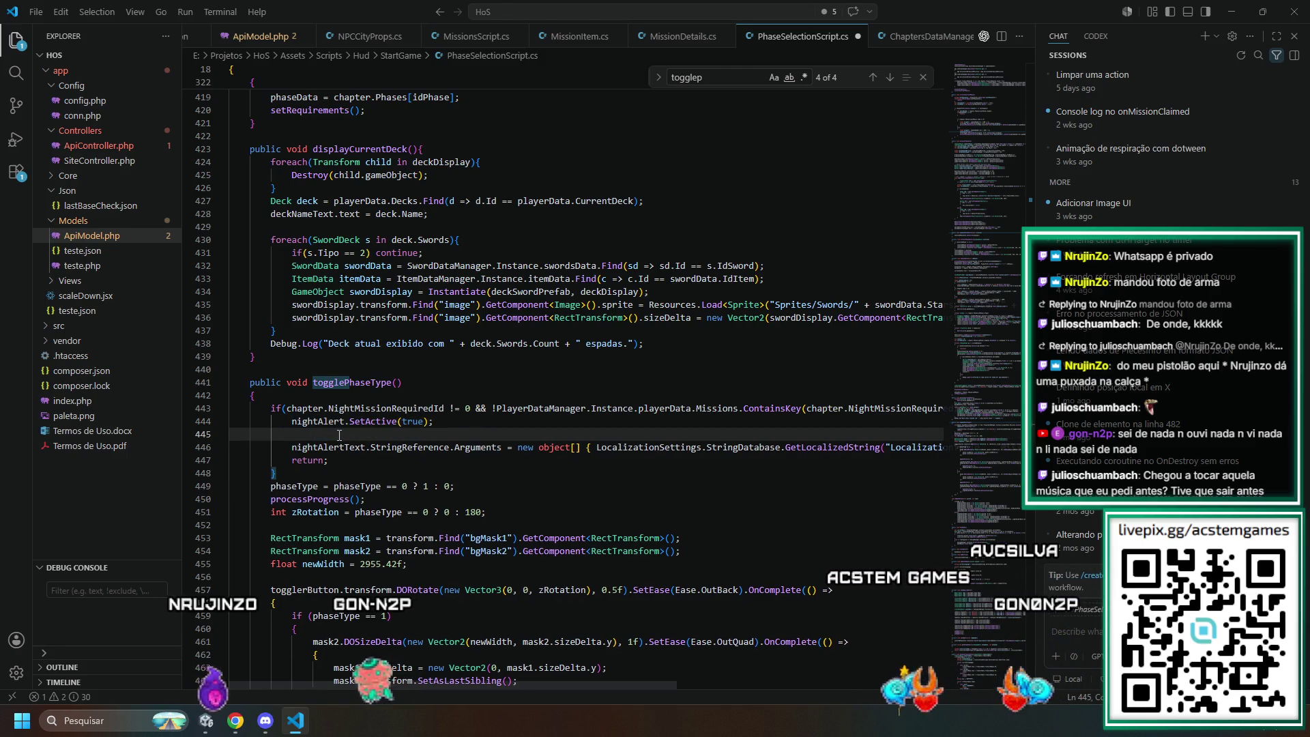
pyautogui.write('AllMissions')
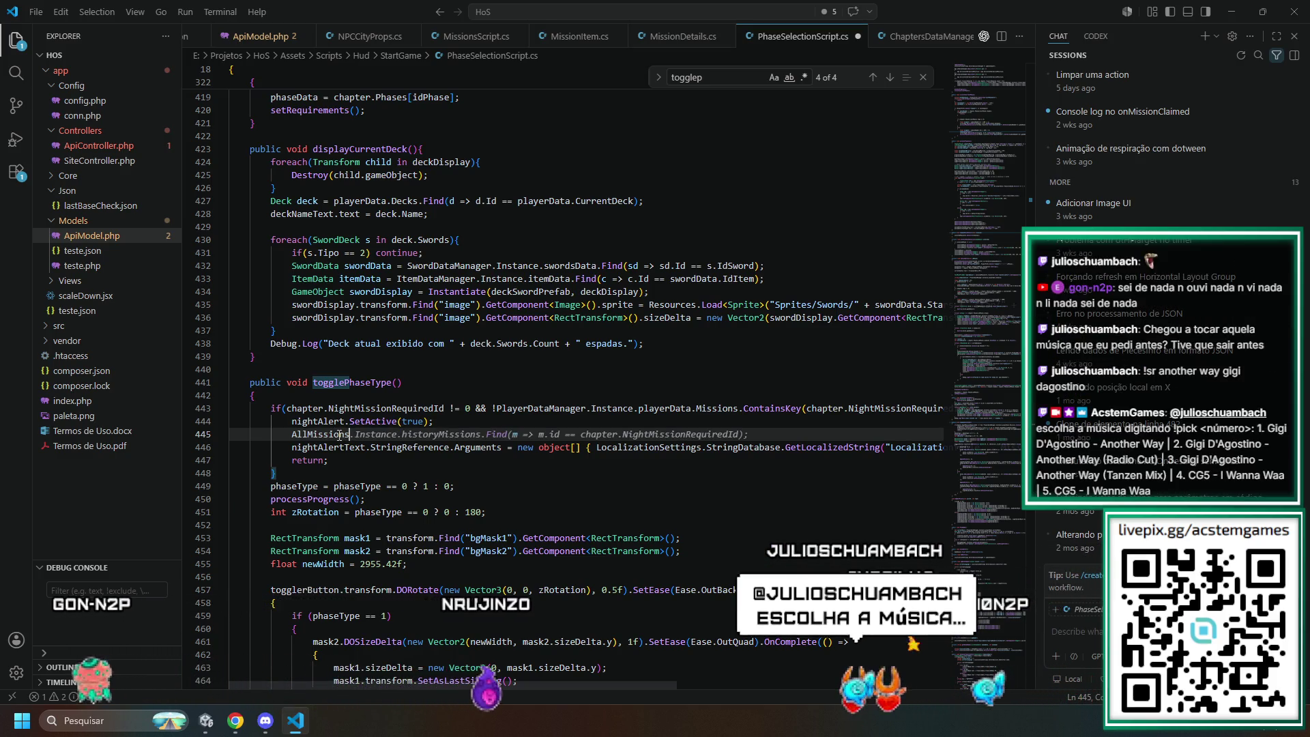
pyautogui.write('.Instance.Get')
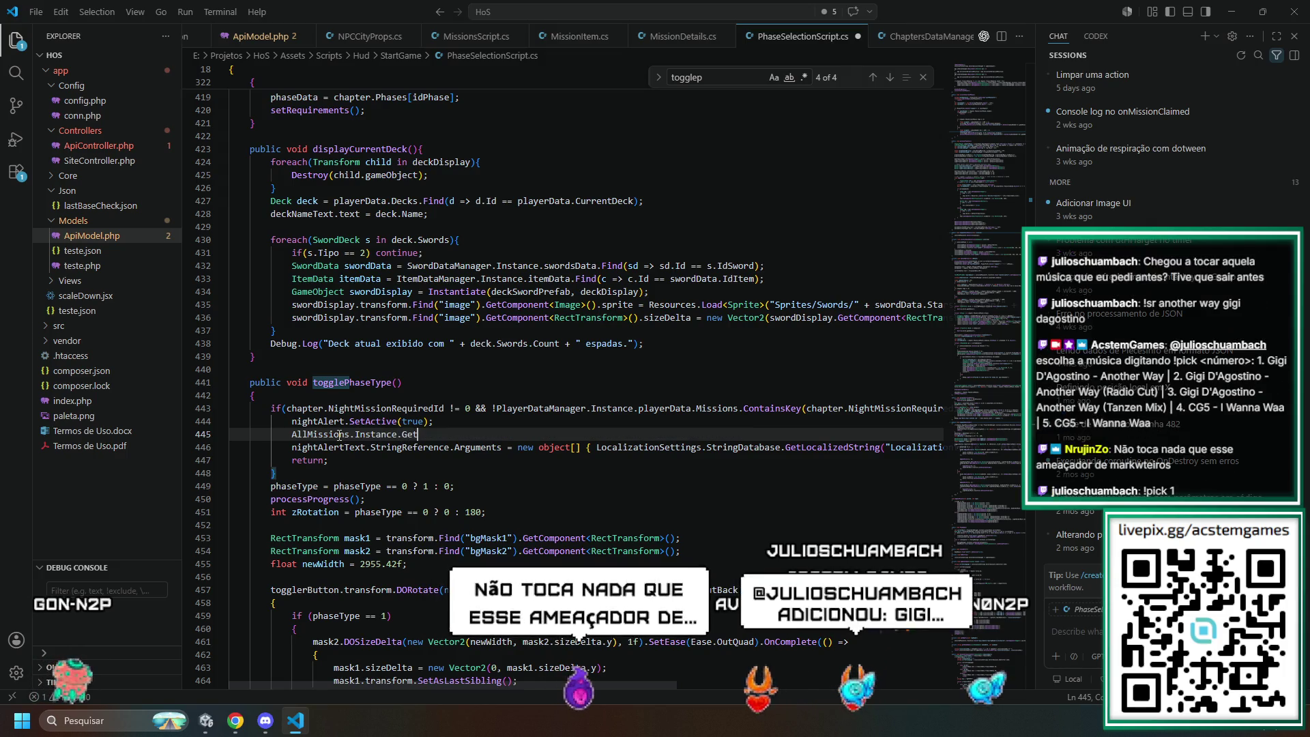
pyautogui.press('Tab')
pyautogui.press('Home')
pyautogui.press('Left')
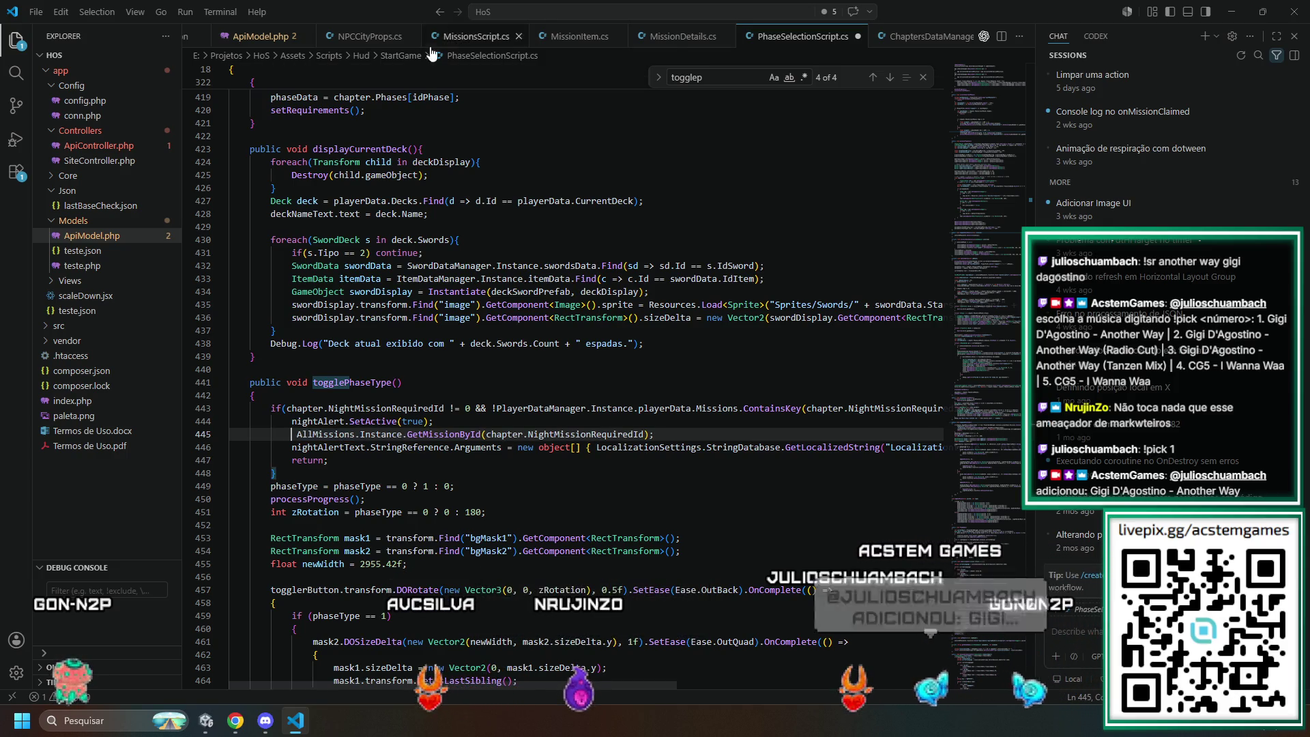
# - Check the MissionDetails type in AllMissions, then accept the missionDetails assignment suggestion
pyautogui.scroll(-5, 853, 38)
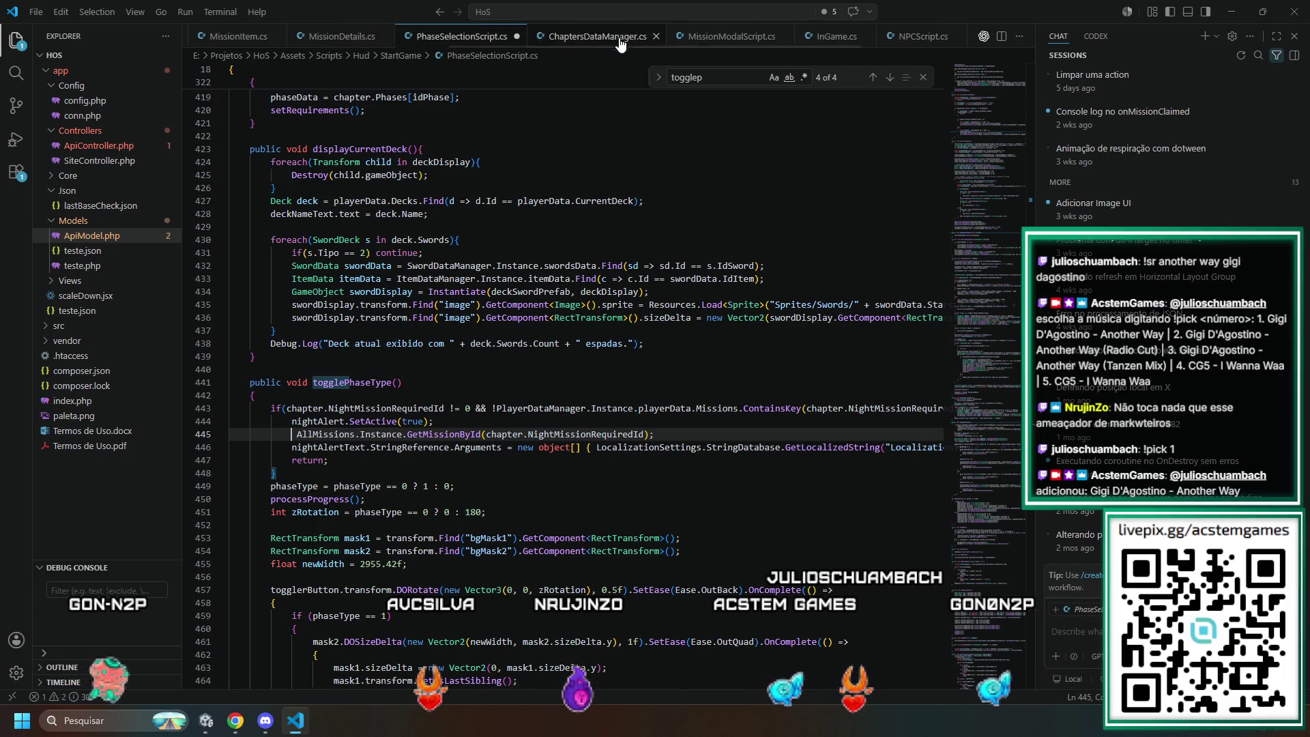
pyautogui.scroll(-3, 898, 38)
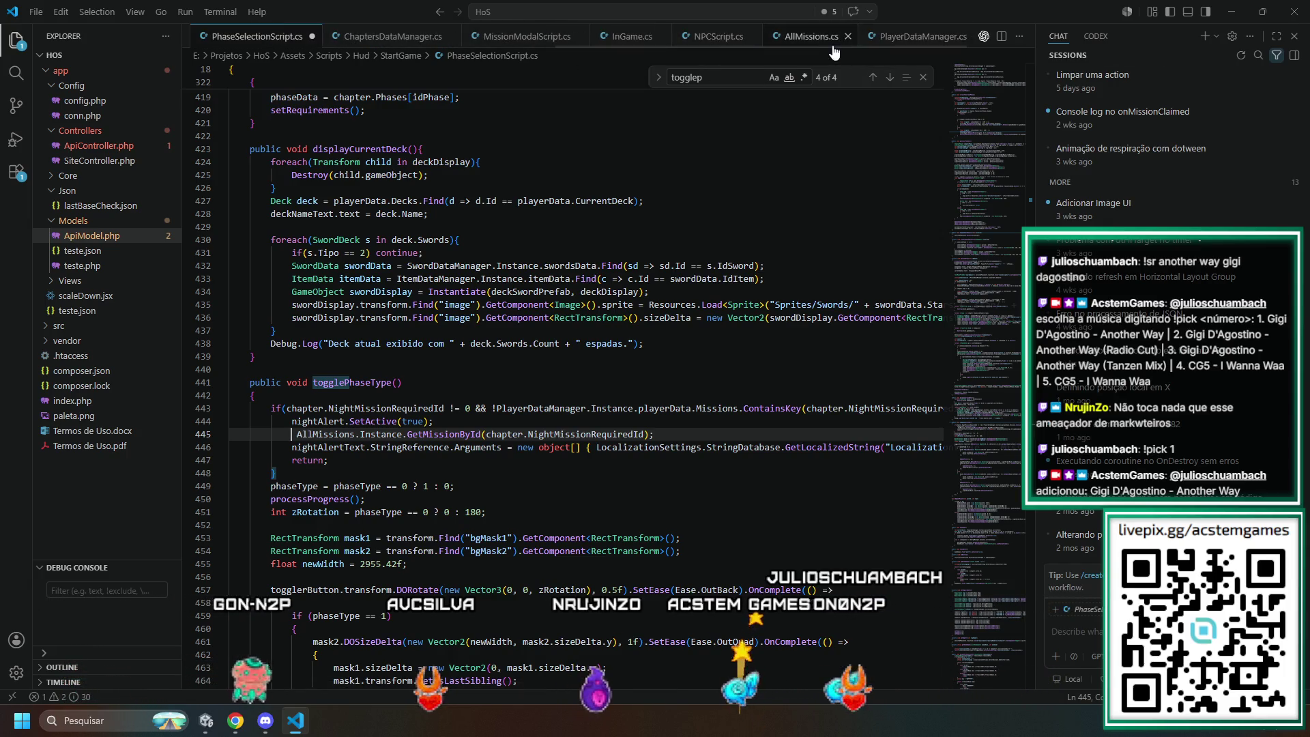
pyautogui.click(812, 36)
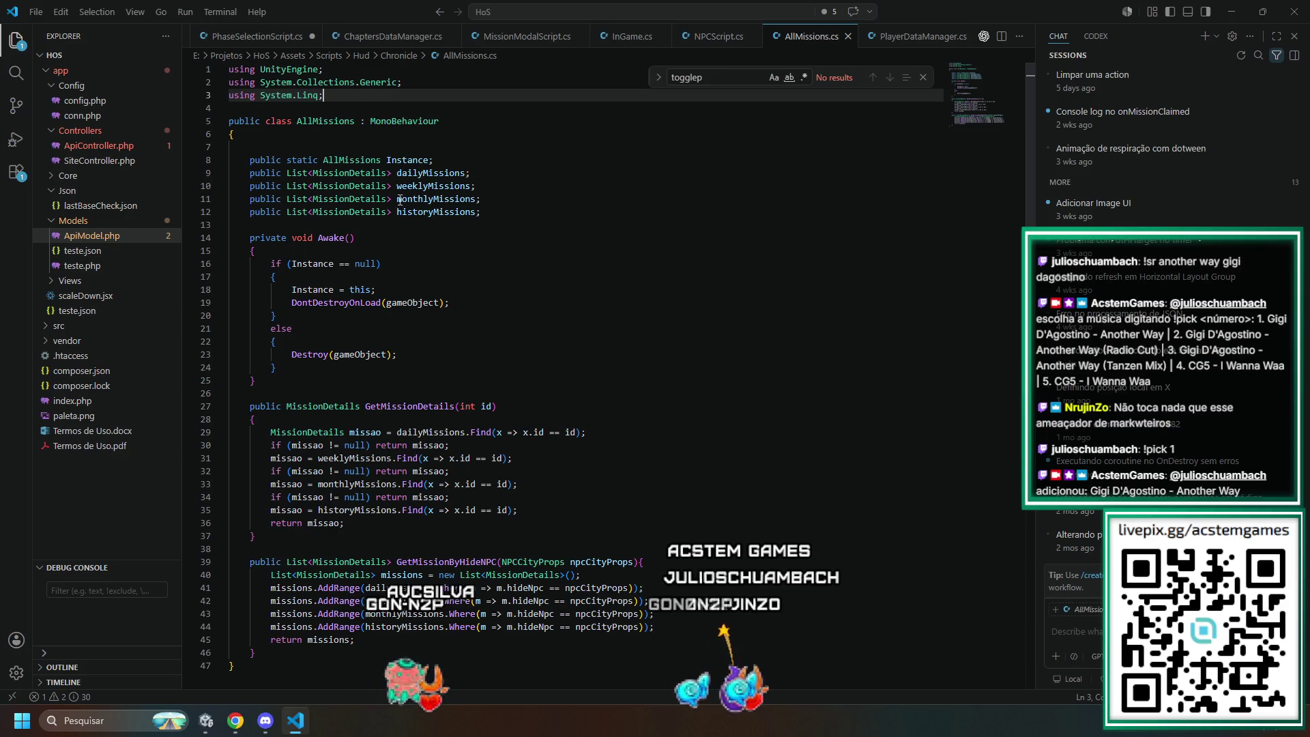
pyautogui.doubleClick(348, 407)
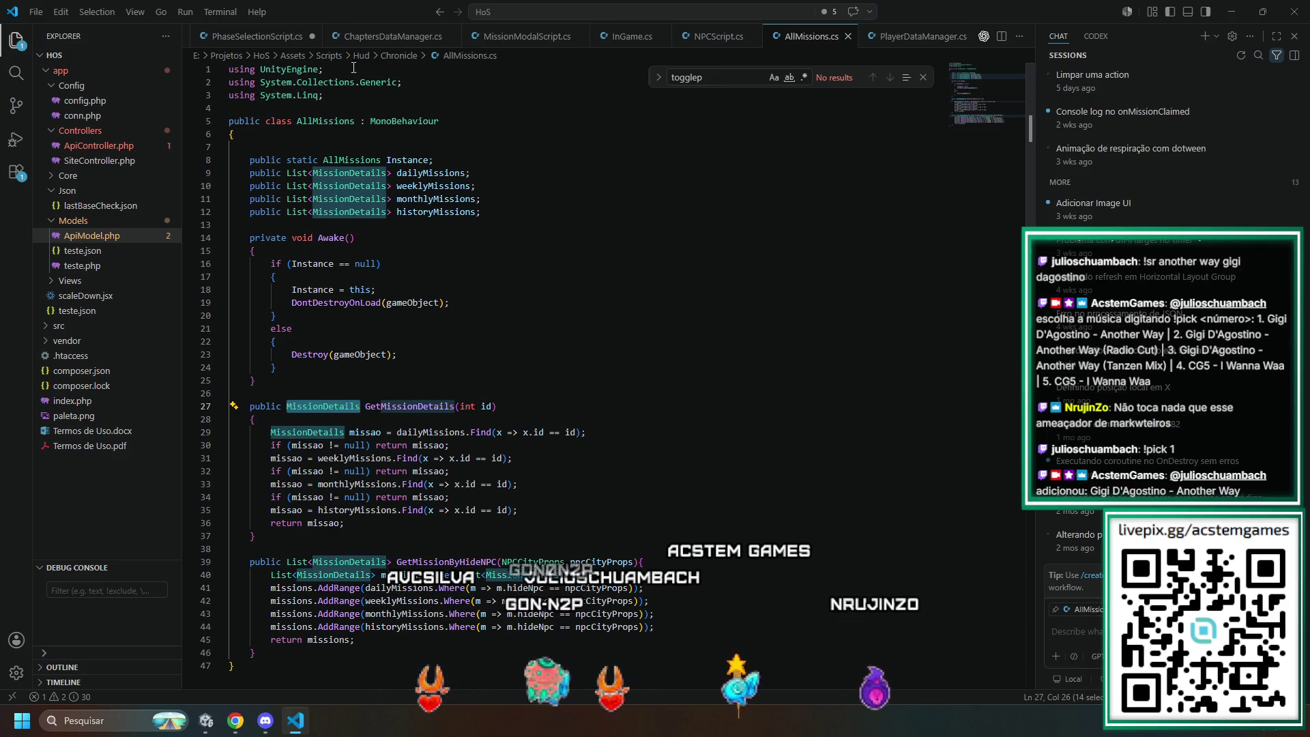
pyautogui.click(272, 38)
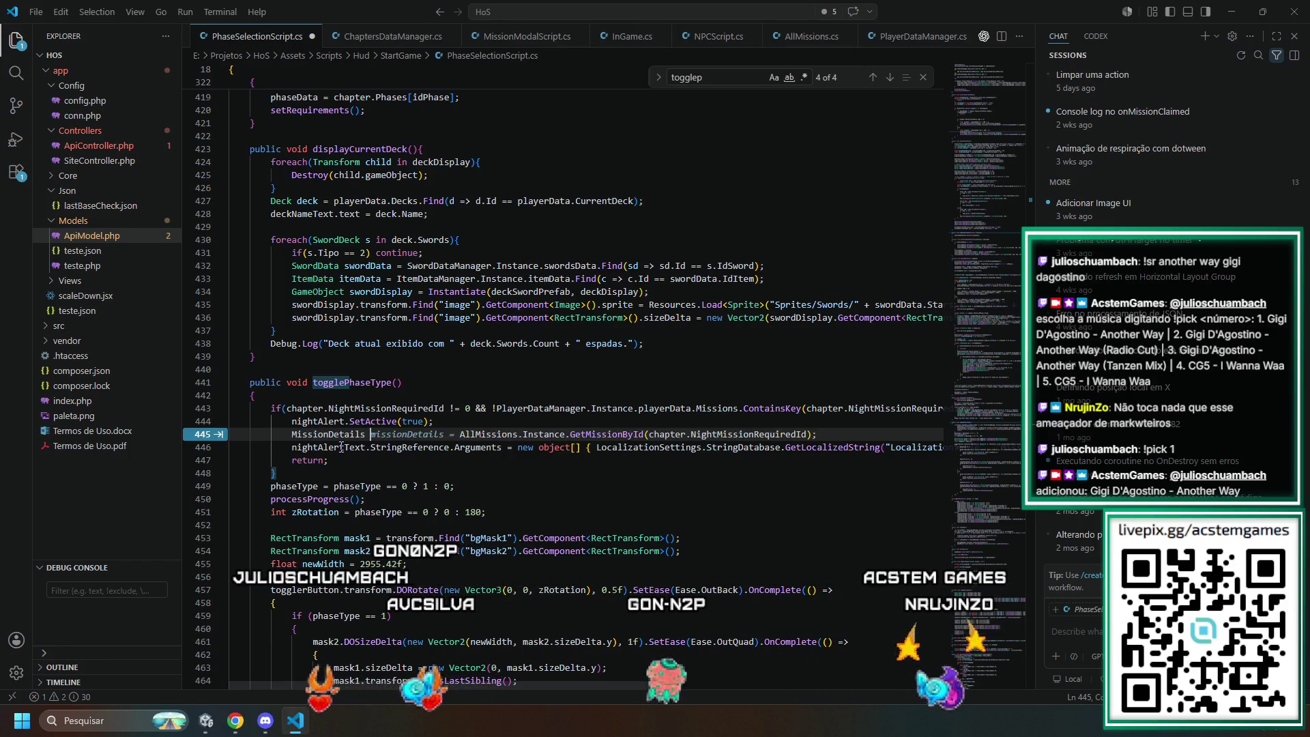
pyautogui.press('Tab')
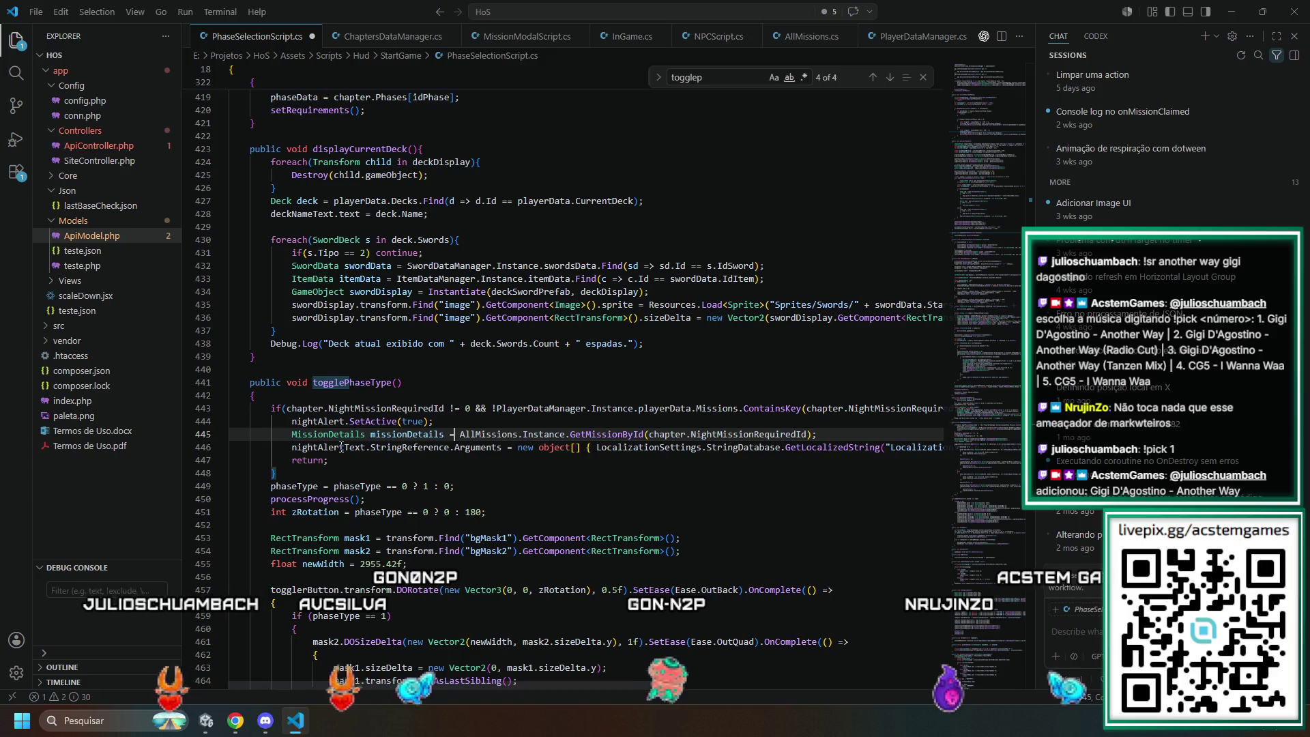
# - Find and copy the GetMissionDetails method name in AllMissions.cs, then return to PhaseSelectionScript
pyautogui.click(919, 41)
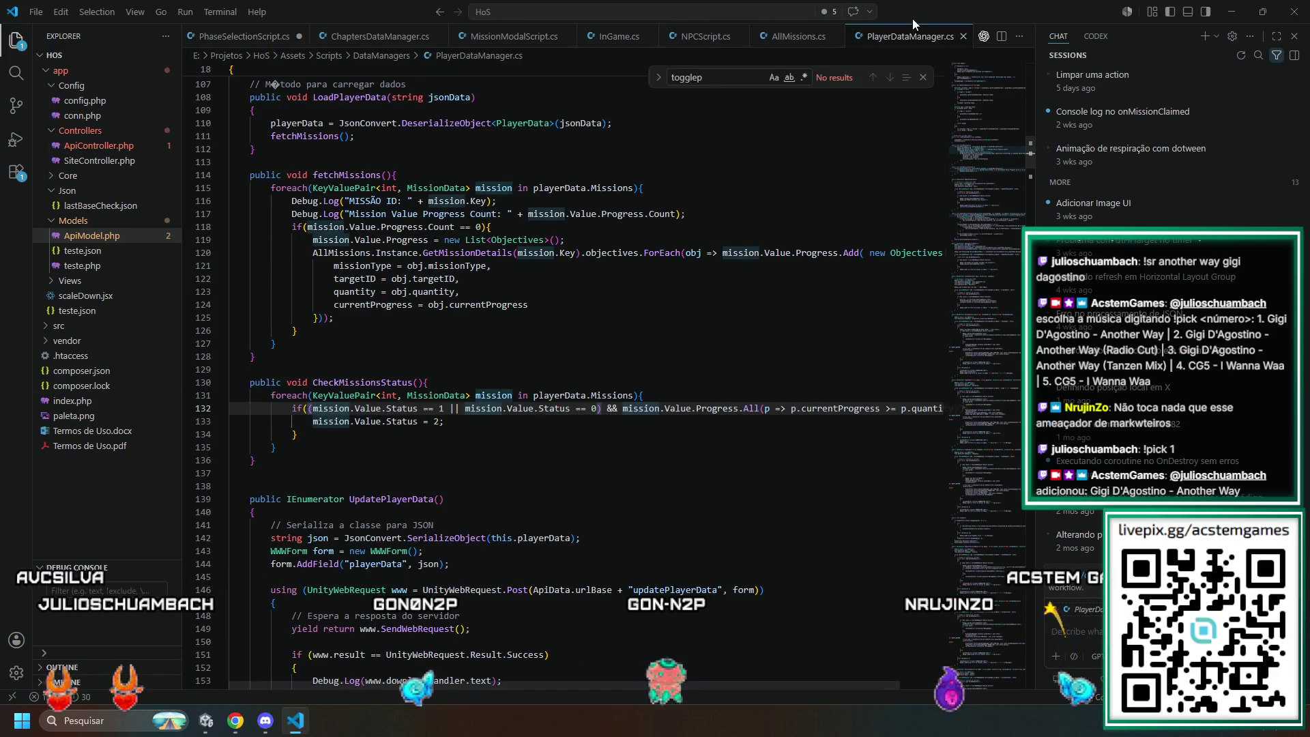
pyautogui.scroll(1, 907, 41)
pyautogui.click(853, 43)
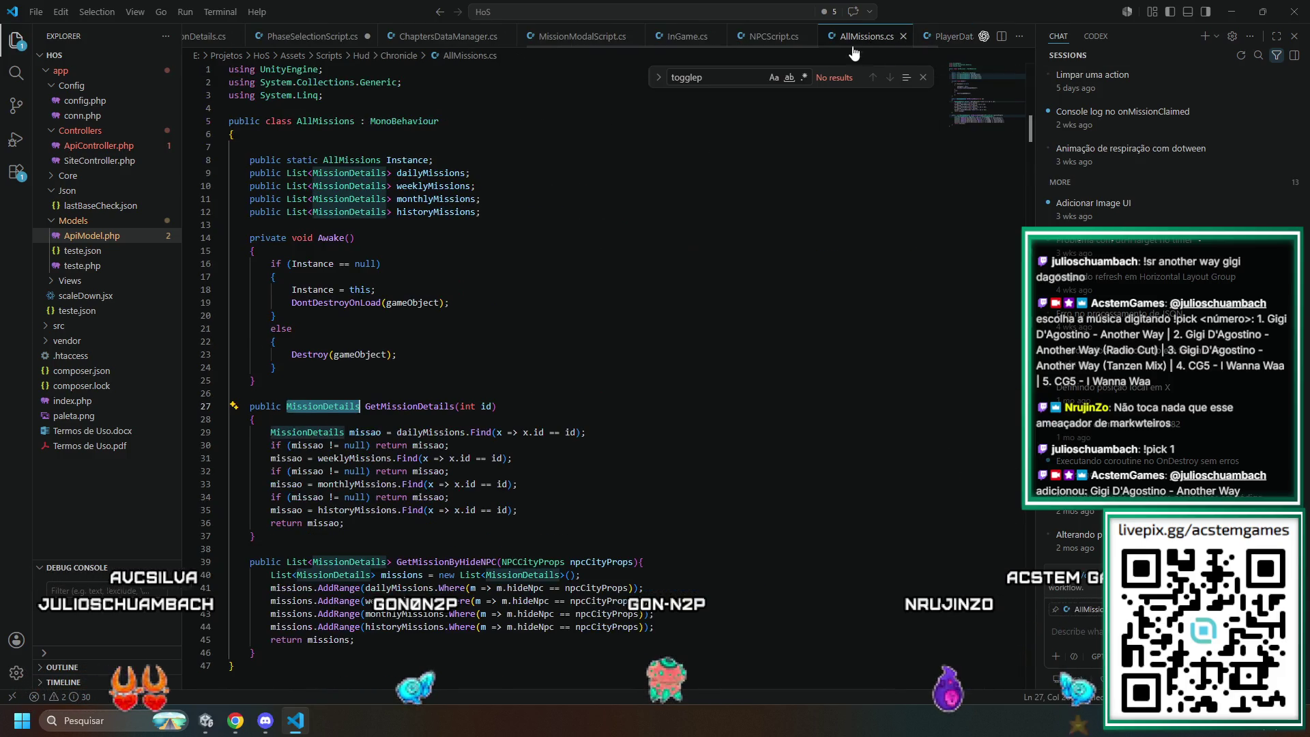
pyautogui.click(451, 406)
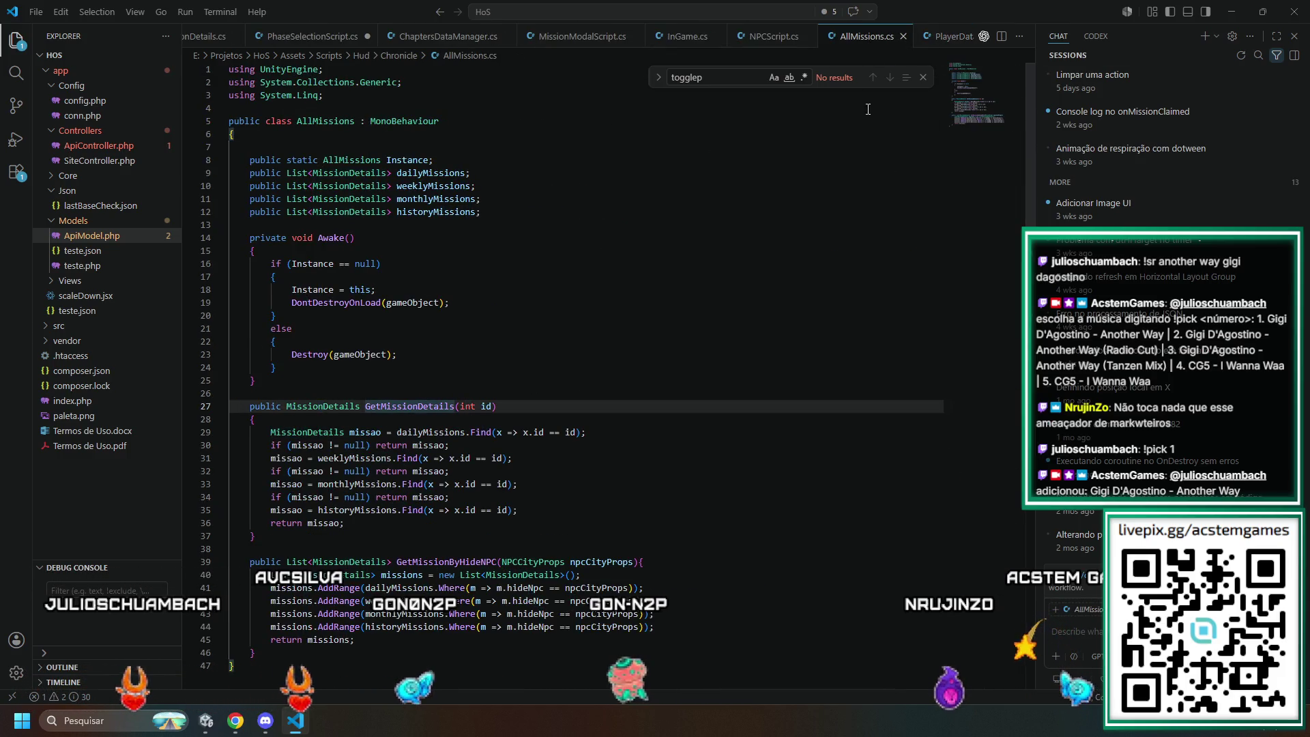
pyautogui.doubleClick(451, 406)
pyautogui.hotkey('ctrl', 'c')
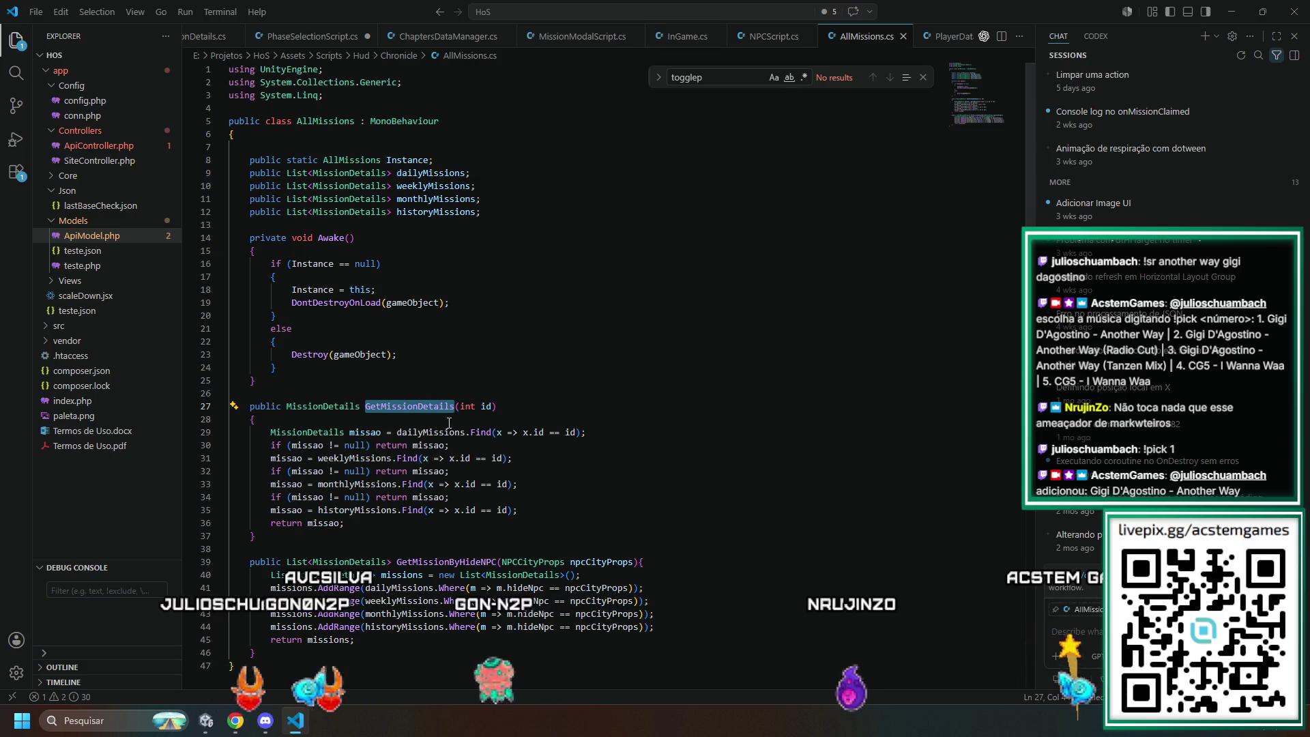
pyautogui.click(307, 37)
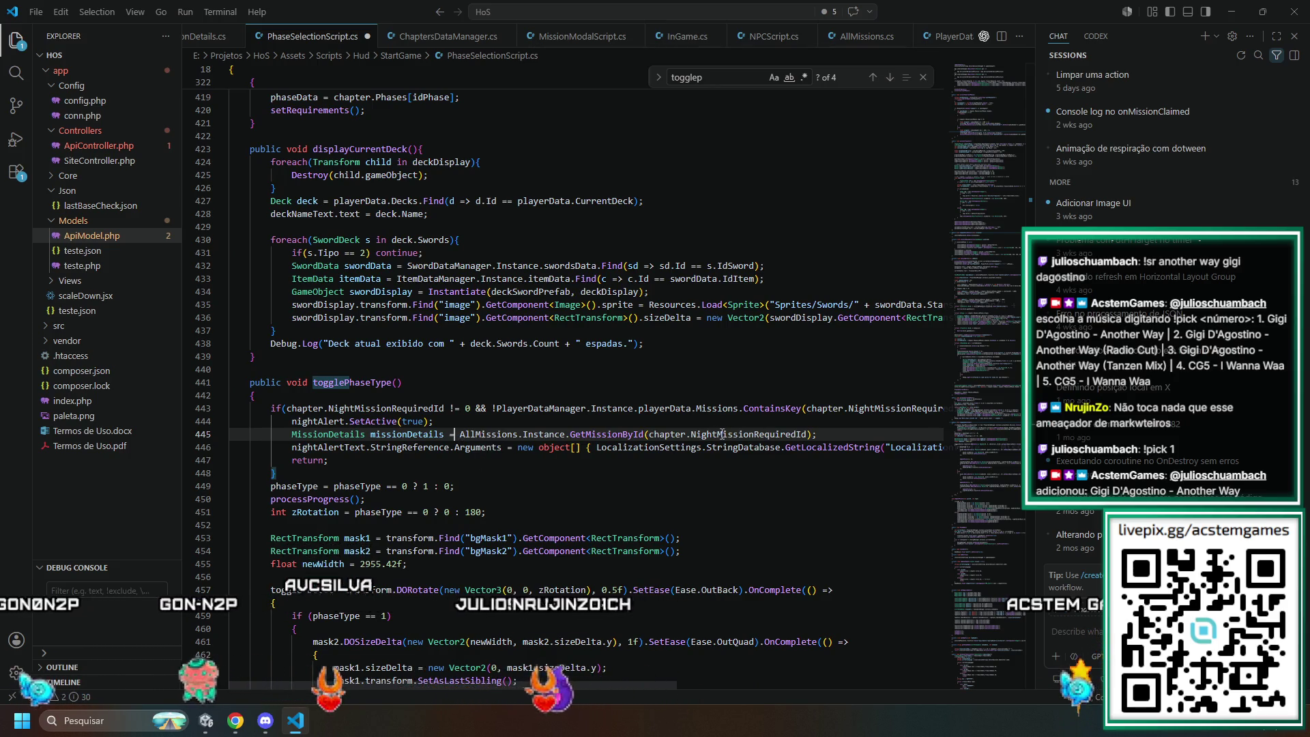
# - Replace GetMissionById with GetMissionDetails on line 445 and save the script
pyautogui.doubleClick(606, 434)
pyautogui.hotkey('ctrl', 'v')
pyautogui.hotkey('ctrl', 's')
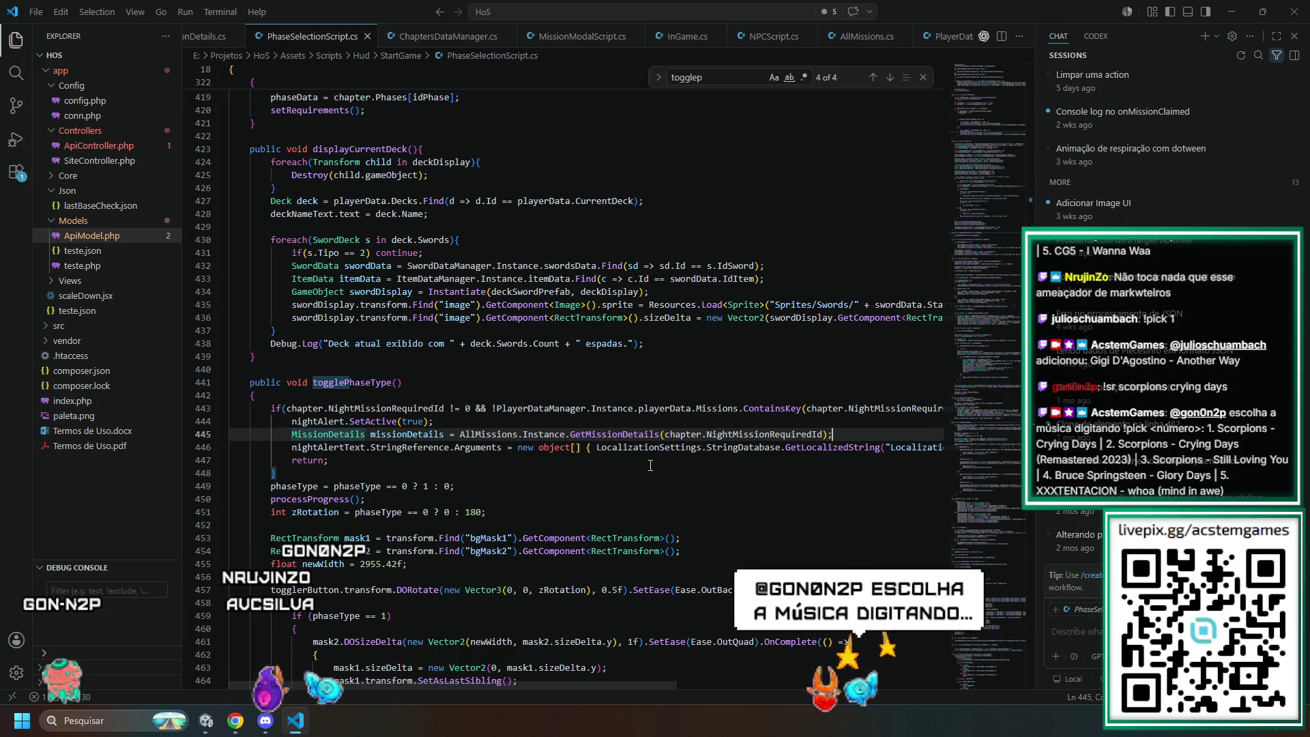
# - Delete the old GetLocalizedString argument from the alert text's arguments array
pyautogui.press('Down')
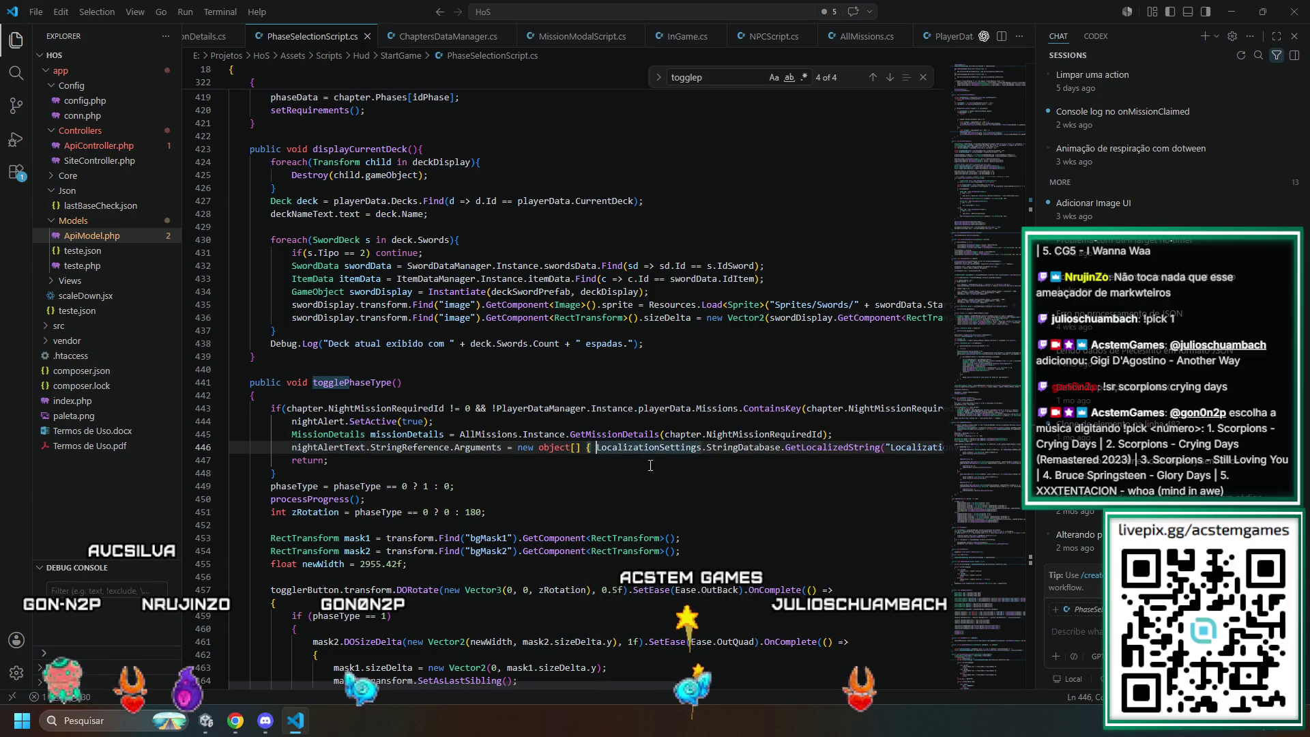
pyautogui.hotkey('shift', 'alt', 'Right')
pyautogui.hotkey('shift', 'alt', 'Right')
pyautogui.hotkey('shift', 'alt', 'Right')
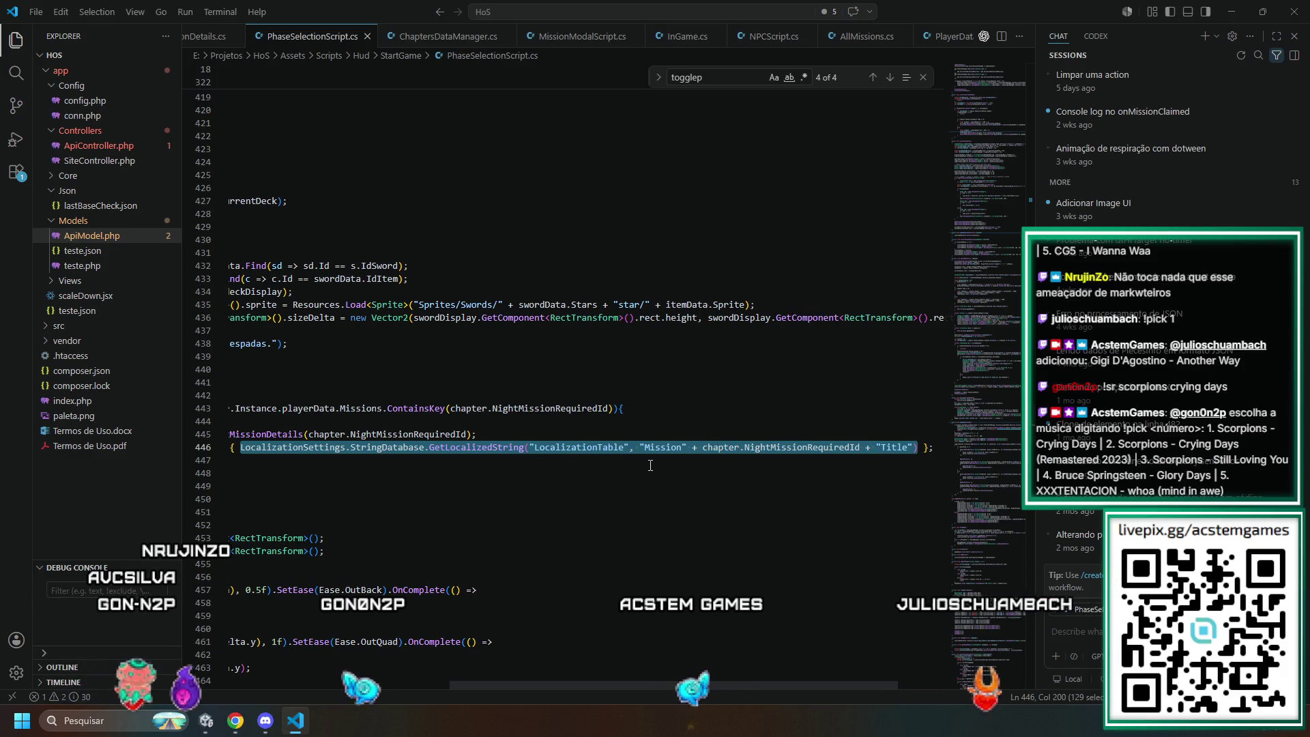
pyautogui.press('BackSpace')
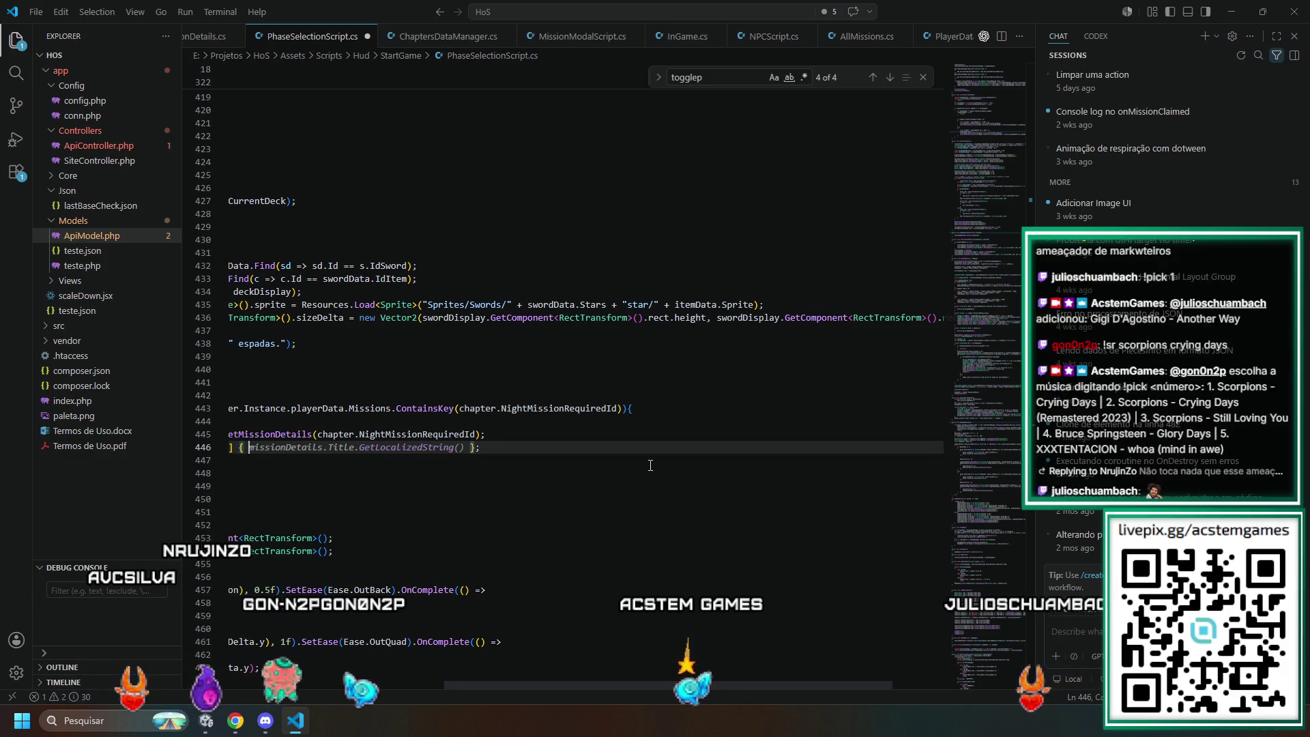
pyautogui.press('Escape')
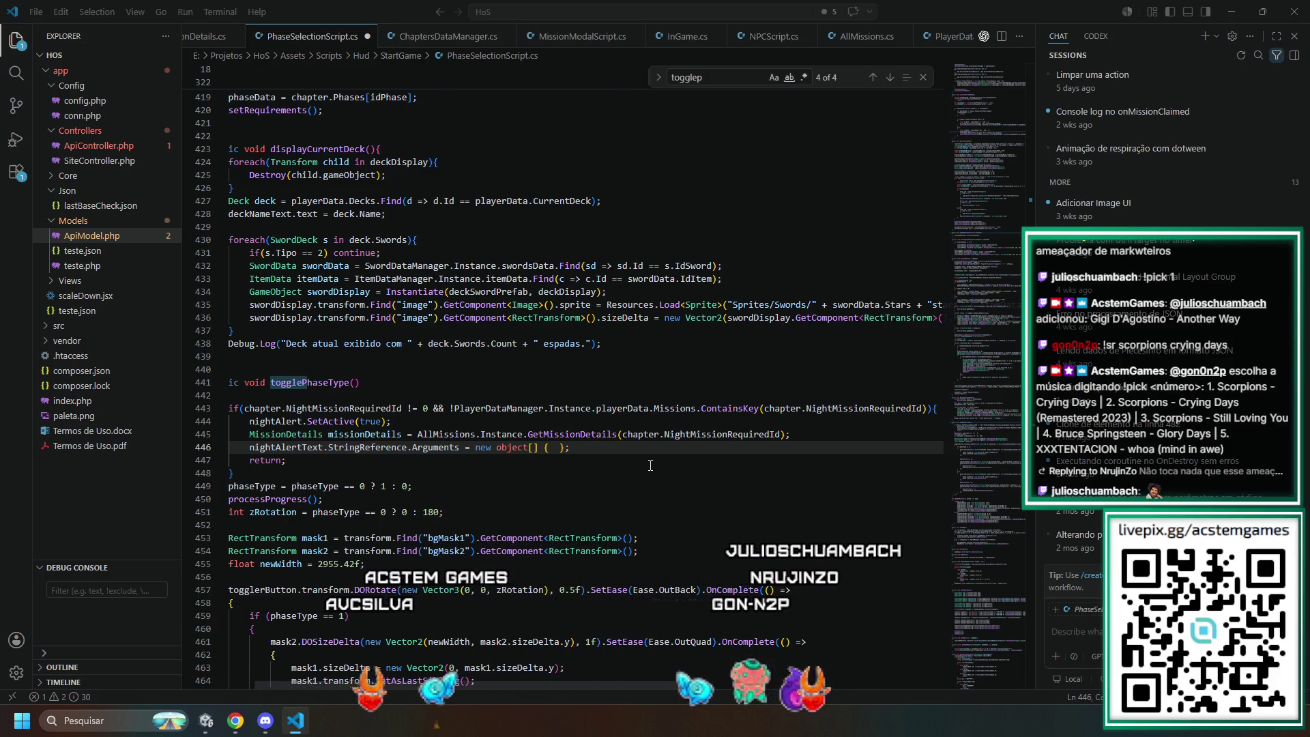
pyautogui.hotkey('alt', 'Tab')
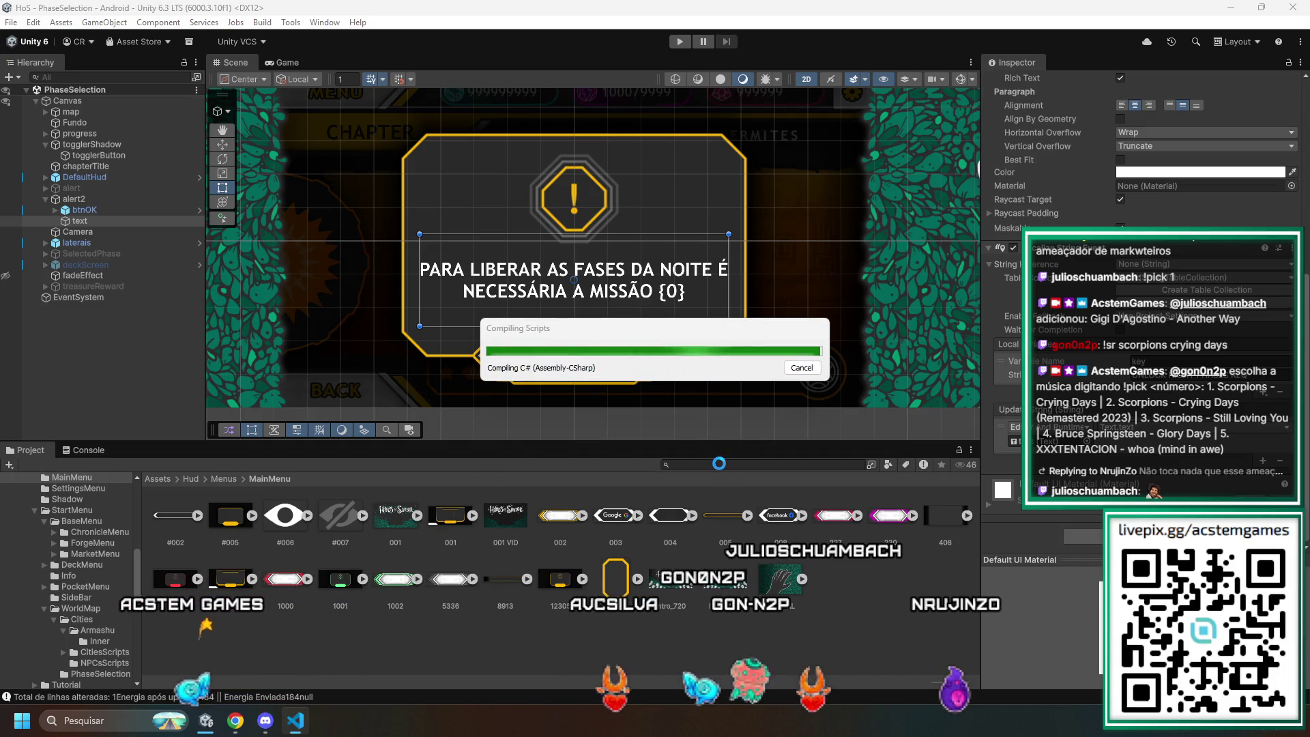
# - Return to Visual Studio Code while Unity recompiles the scripts
pyautogui.hotkey('alt', 'Tab')
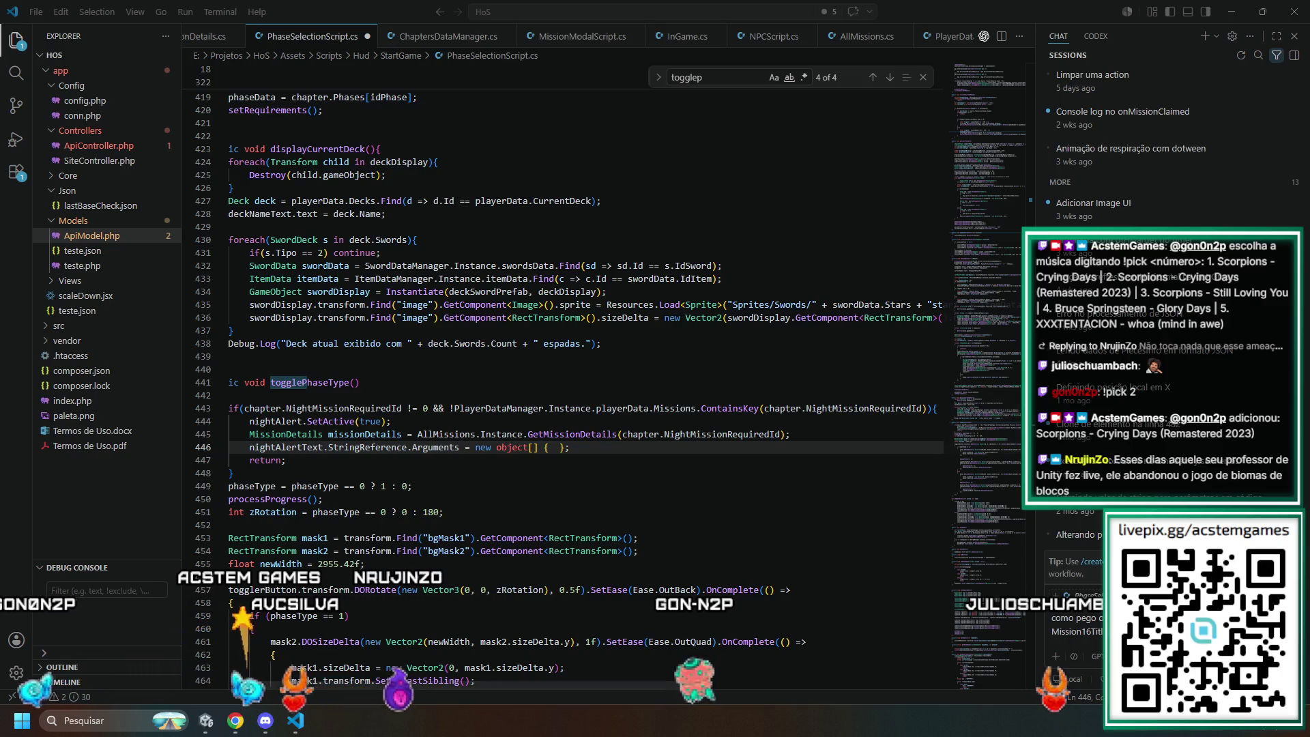
# - Bring the Spotify window to the front
pyautogui.moveTo(1092, 379)
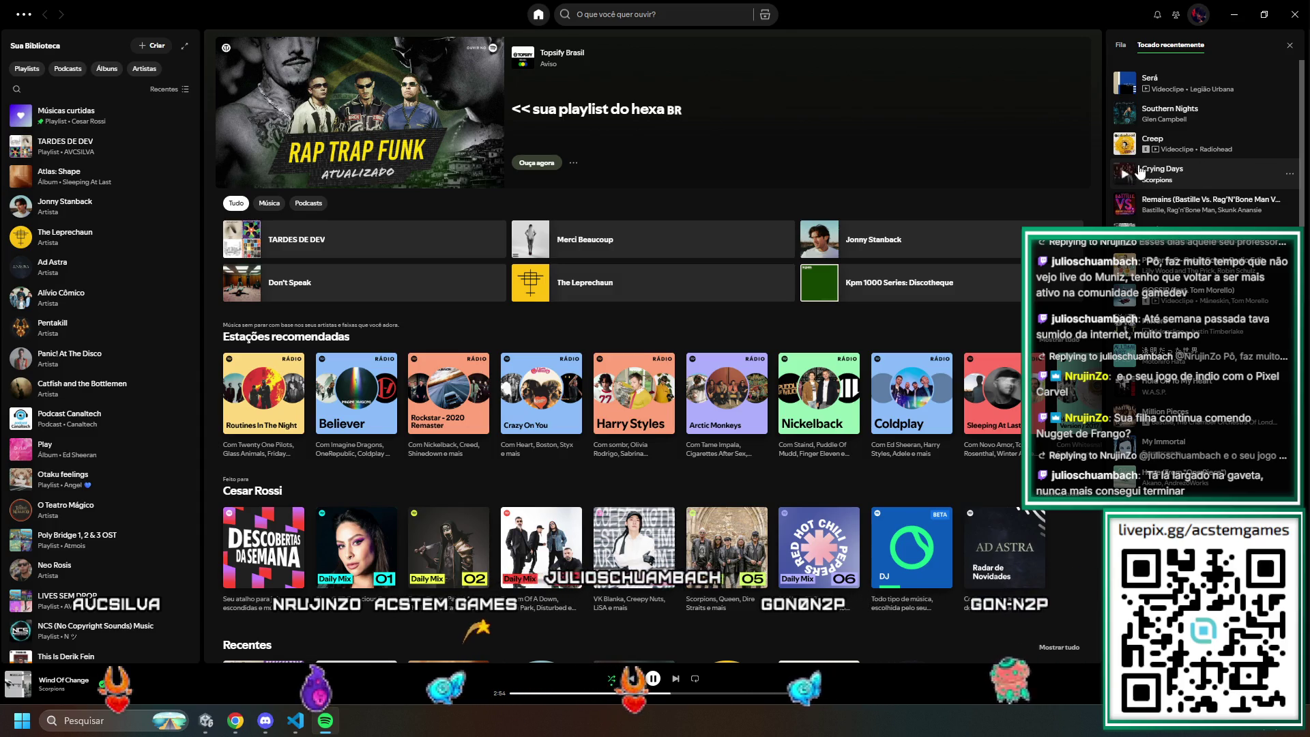
# - Close Spotify with Alt+F4 so Visual Studio Code is back in front
pyautogui.hotkey('alt', 'F4')
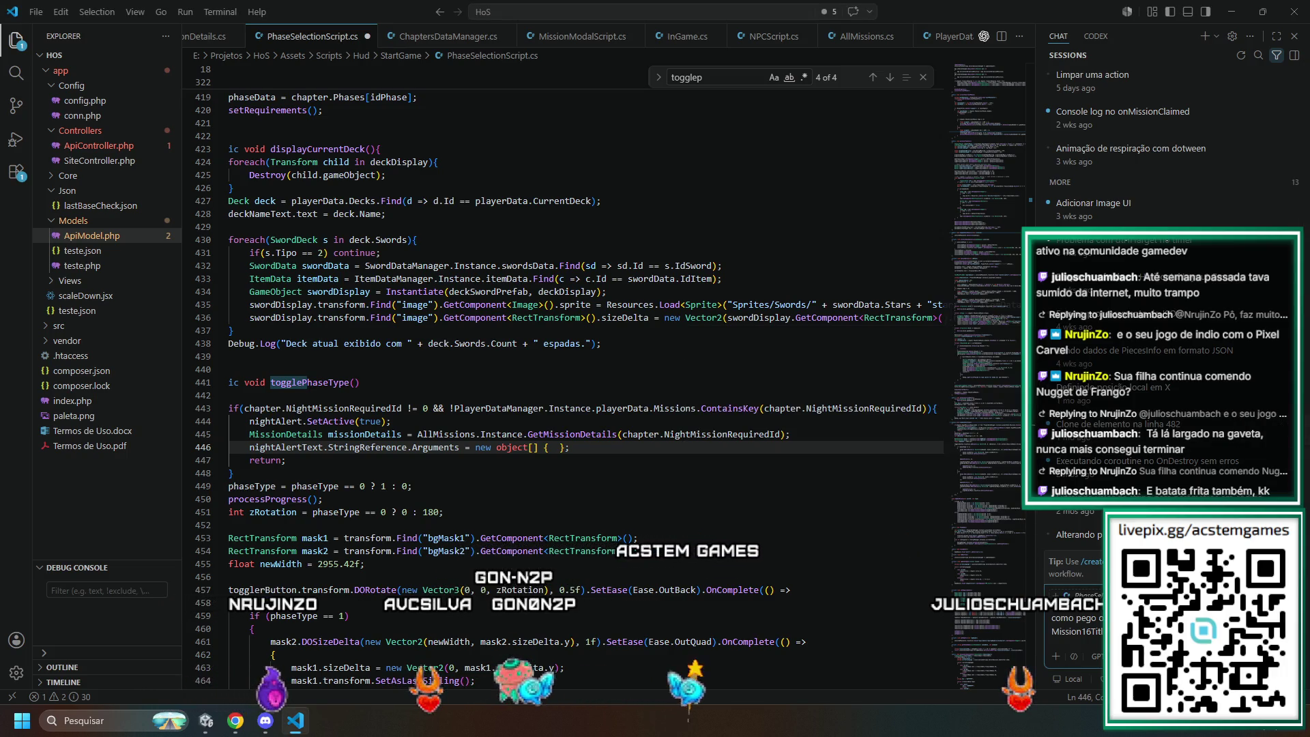
# - Ask Copilot chat how to get a mission's title from LocalizationTable and read its reply
pyautogui.press('Return')
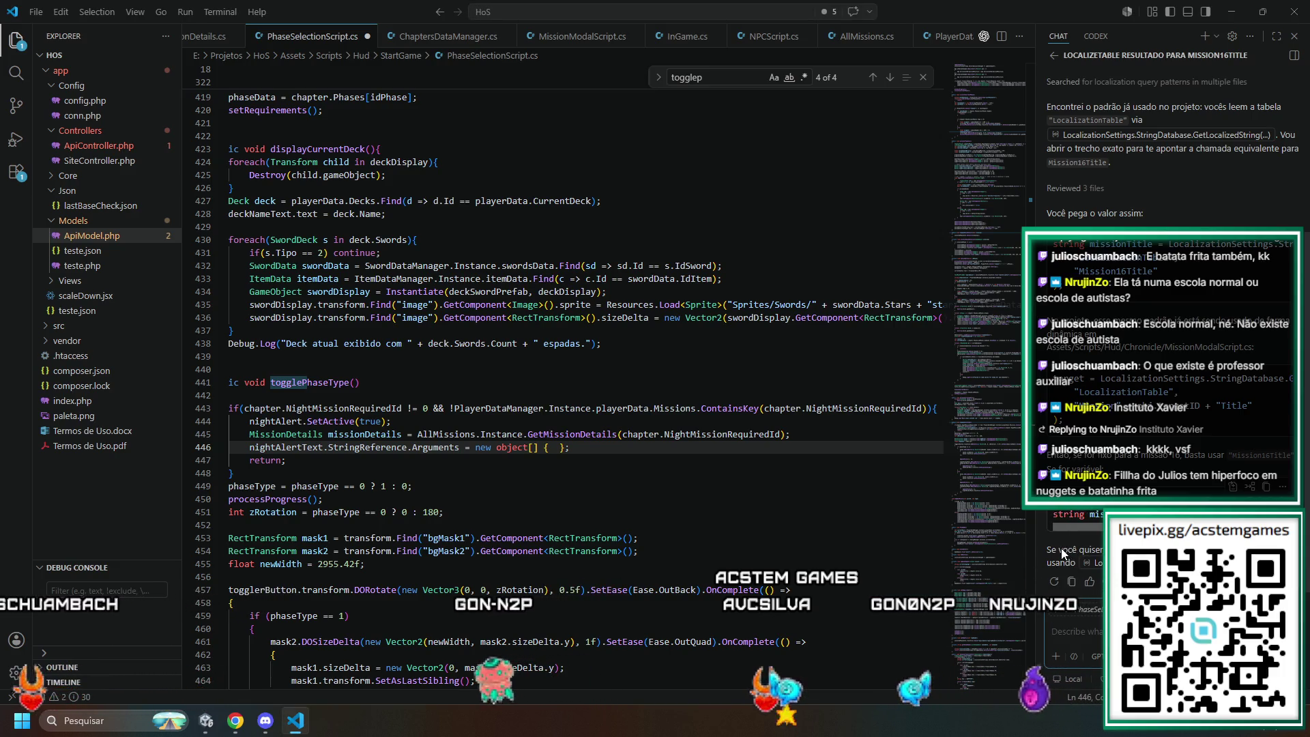
pyautogui.hscroll(1, 1075, 519)
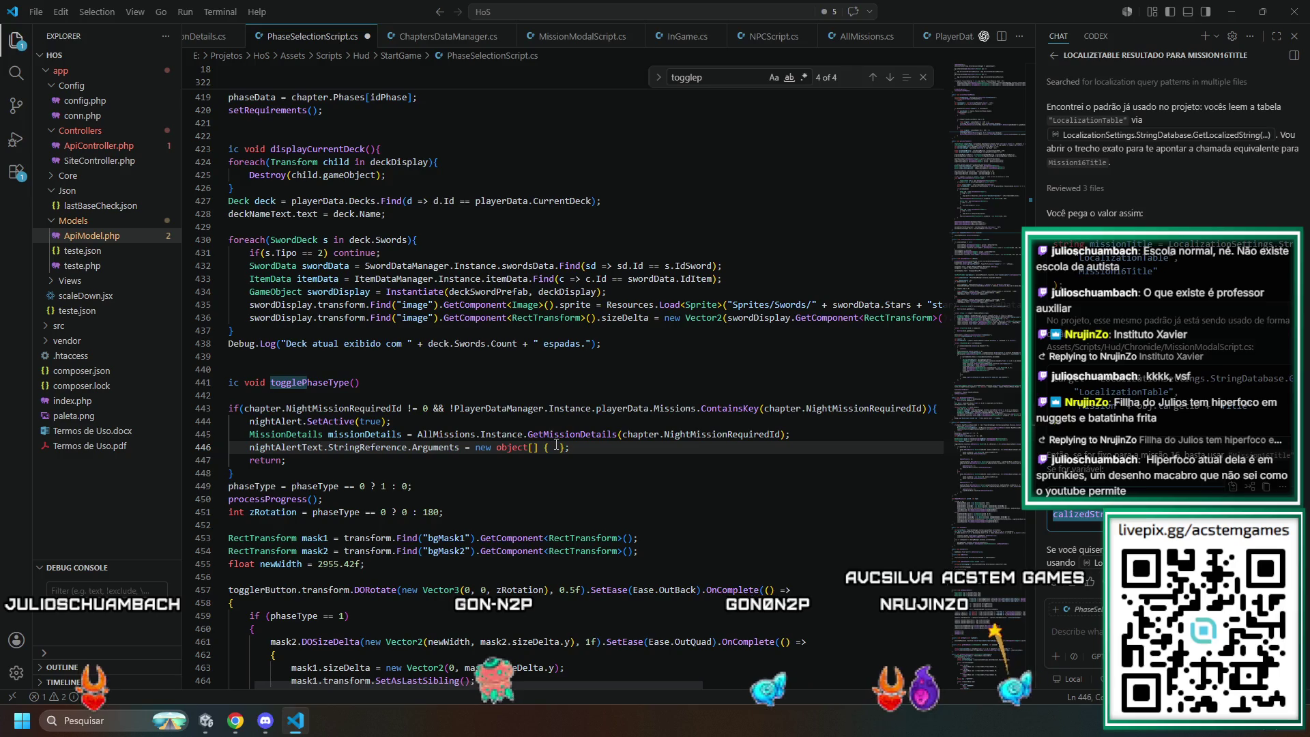
# - Accept Copilot's key and GetLocalizedString mission-title code for the alert arguments, then save
pyautogui.press('Tab')
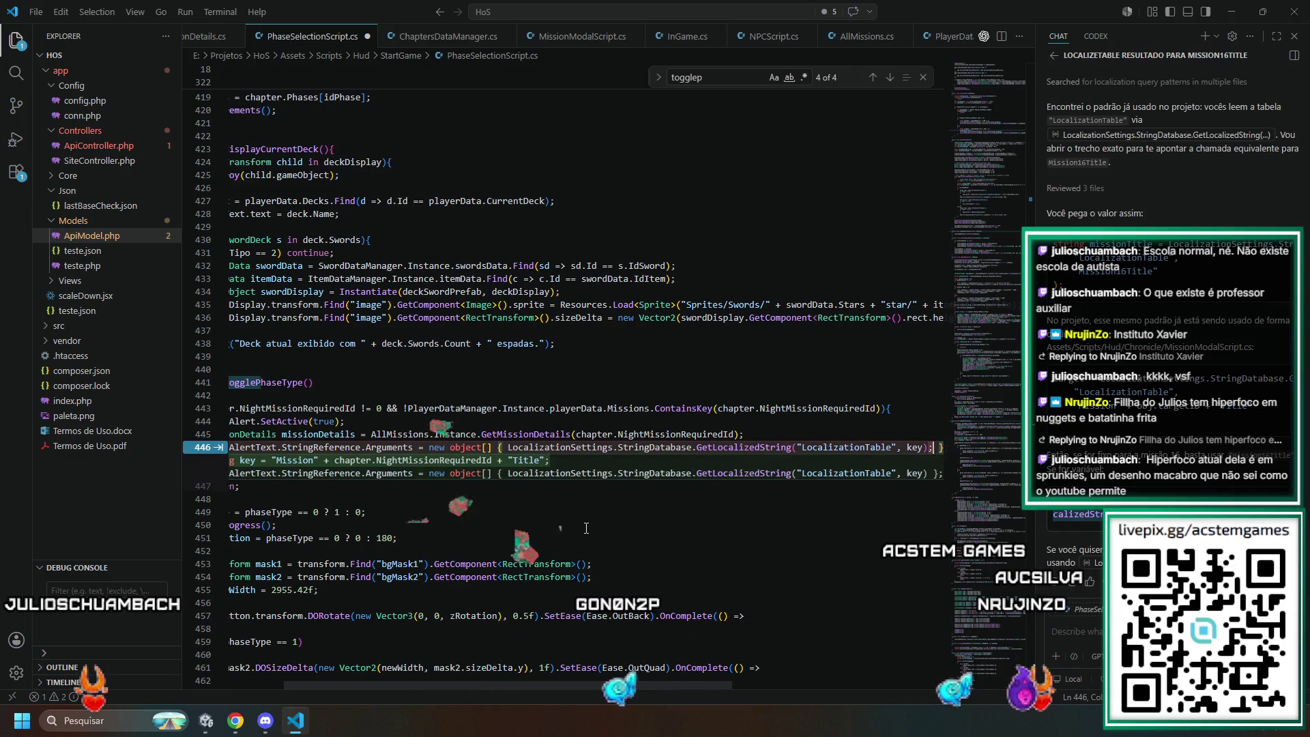
pyautogui.scroll(20, 586, 527)
pyautogui.scroll(-20, 586, 528)
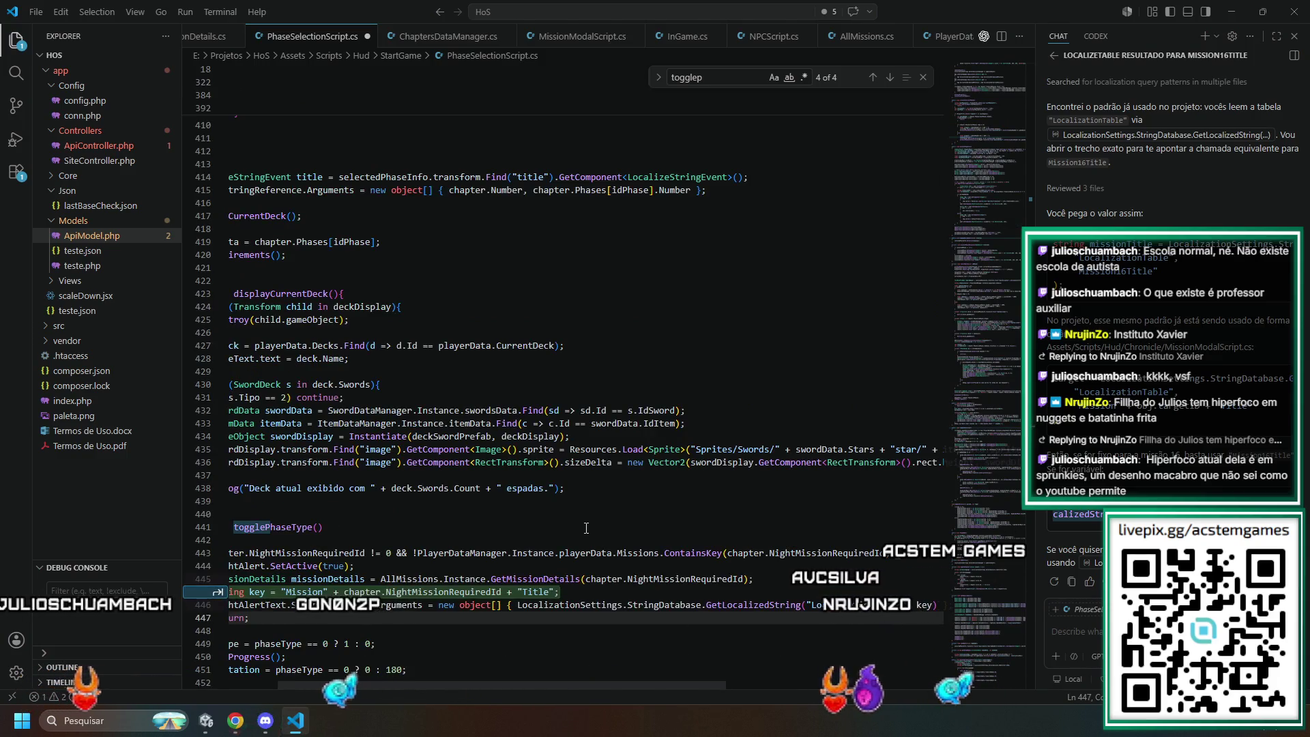
pyautogui.press('Tab')
pyautogui.hotkey('ctrl', 's')
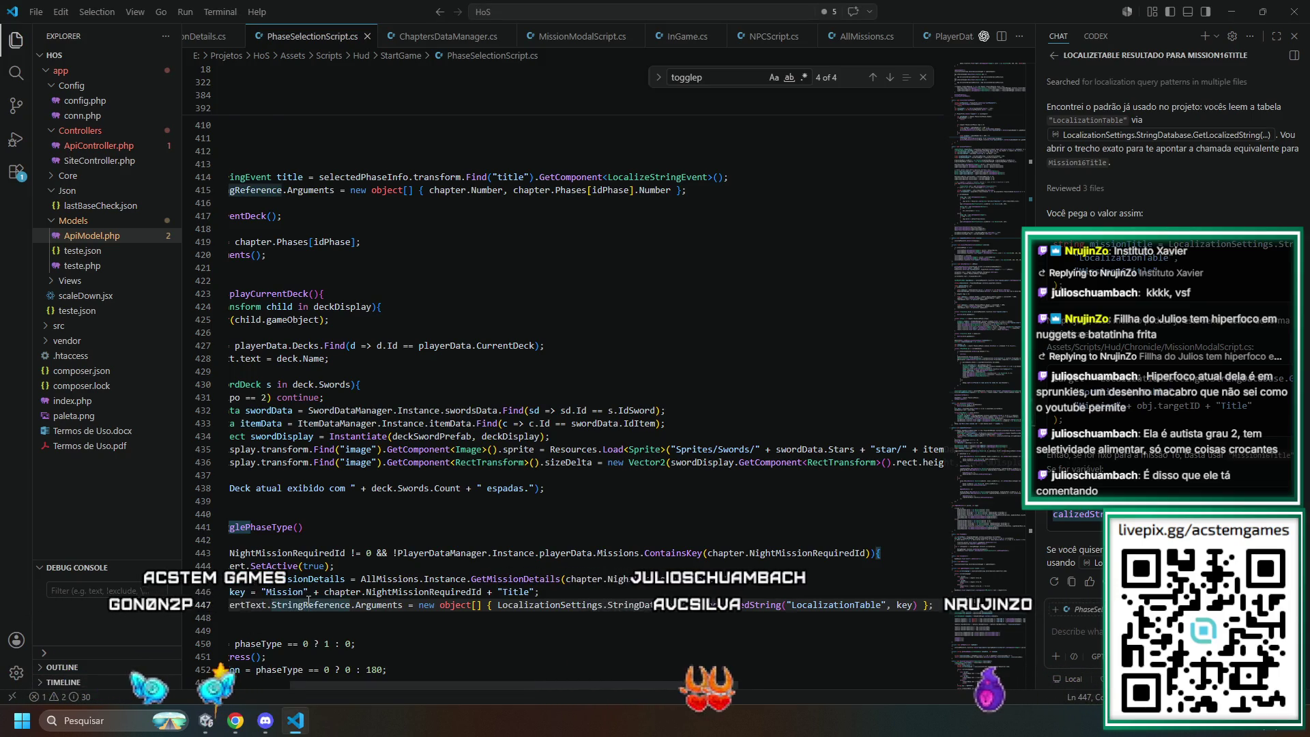
# - Add LocalizationScript.UpdateSpecificStringReference(nightAlertText) above return, then switch to Unity
pyautogui.press('Home')
pyautogui.press('Down')
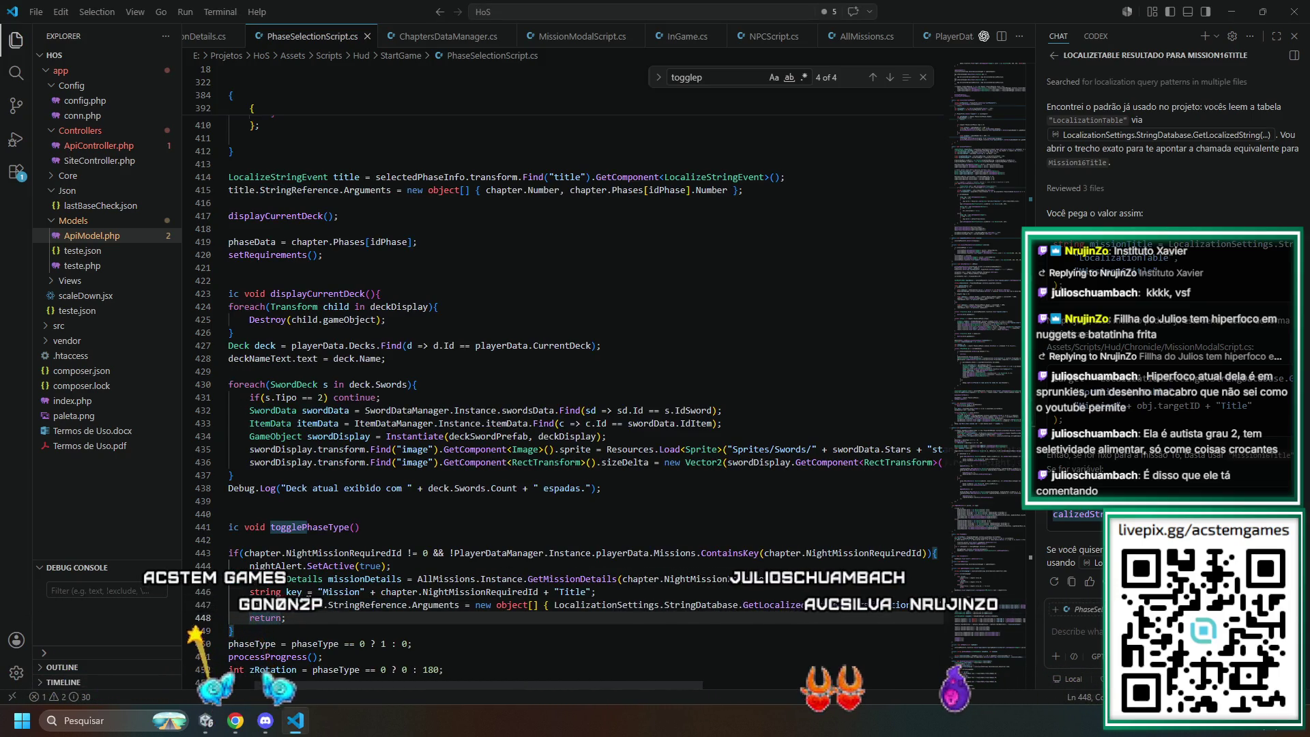
pyautogui.press('Return')
pyautogui.press('Up')
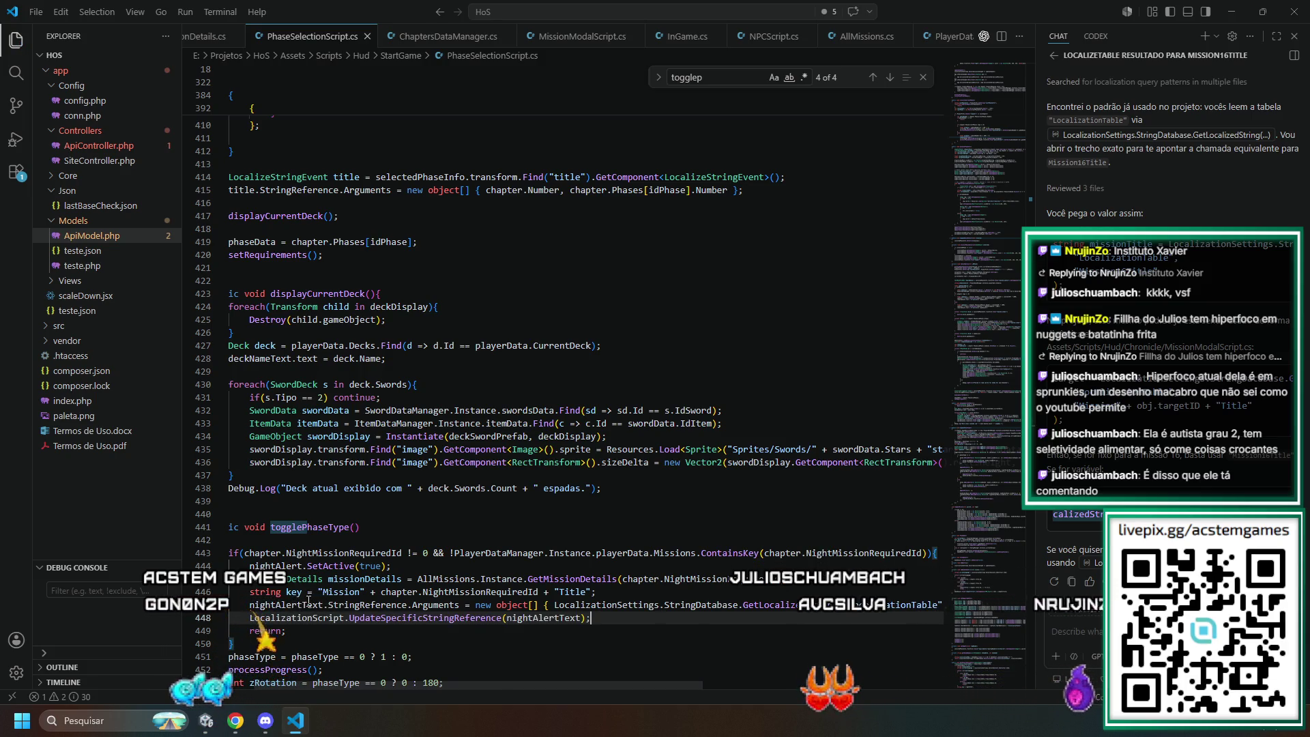
pyautogui.hscroll(-2, 309, 601)
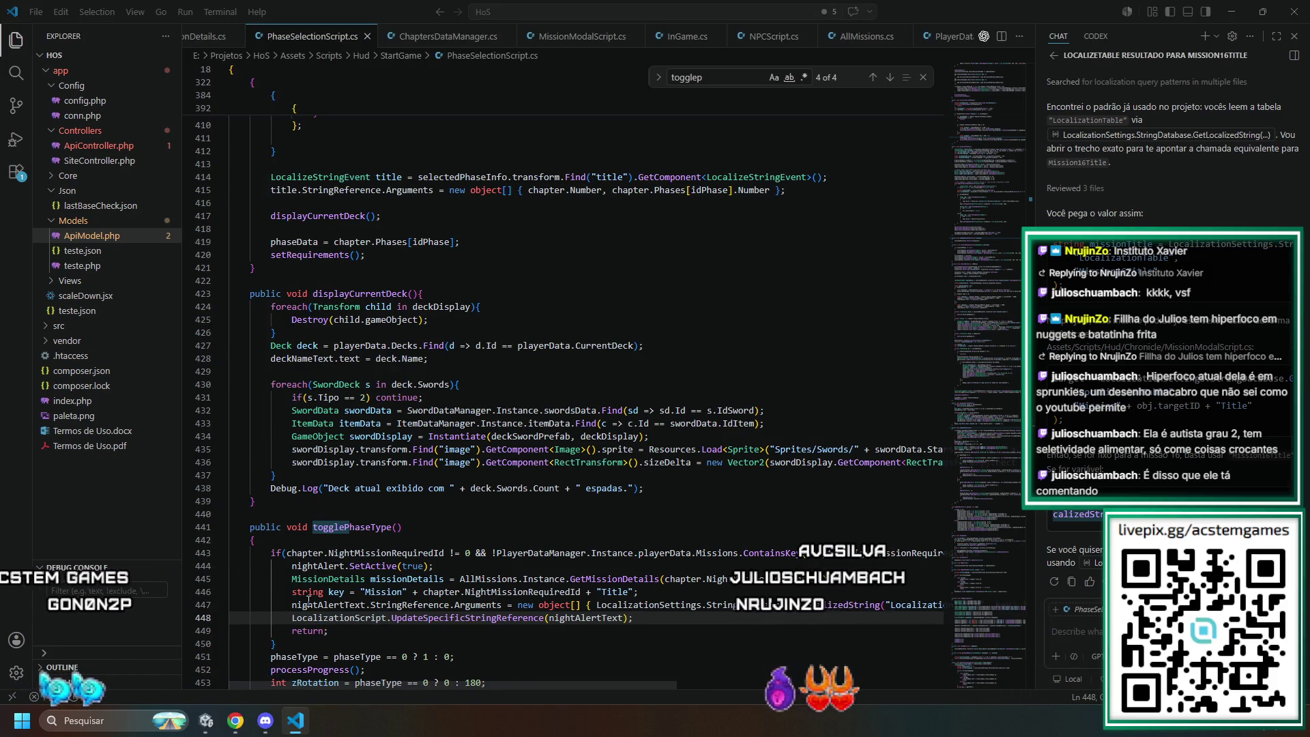
pyautogui.hotkey('alt', 'Tab')
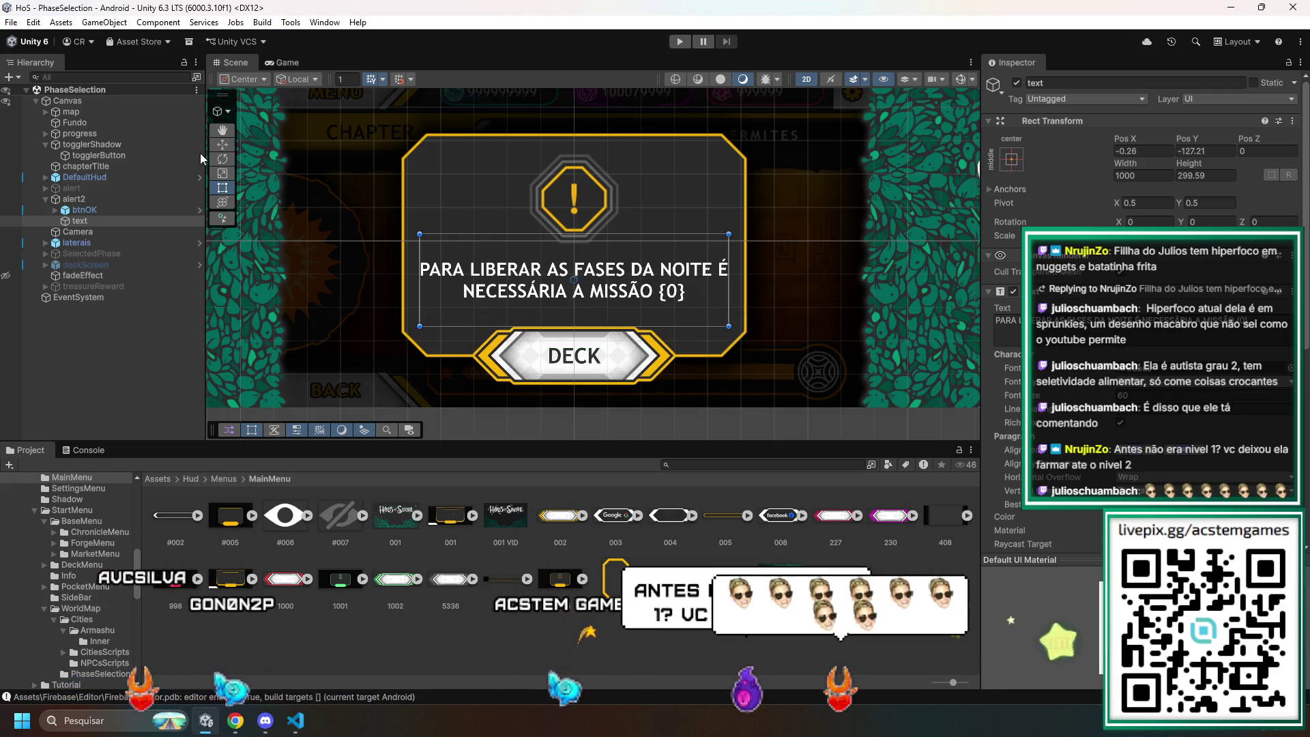
# - Select btnOK's Text (Legacy) label and enter OK as its text
pyautogui.click(92, 210)
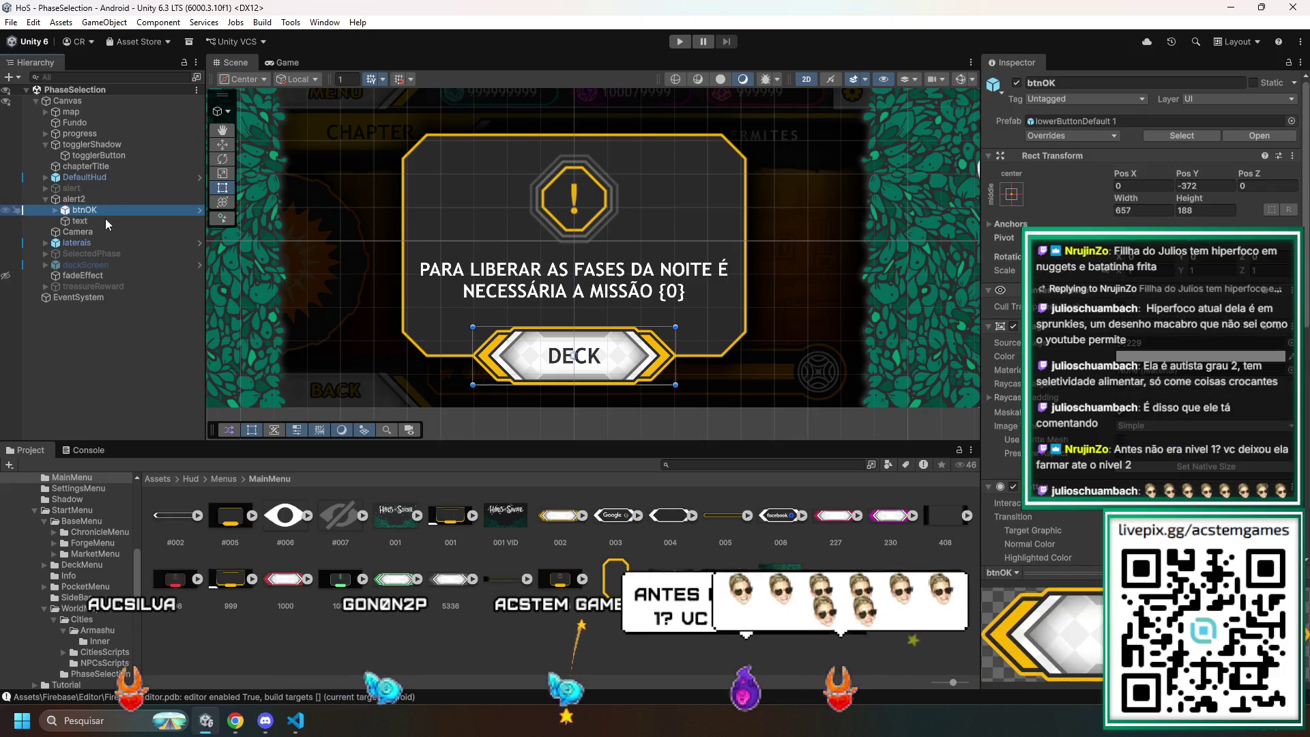
pyautogui.scroll(-10, 1143, 314)
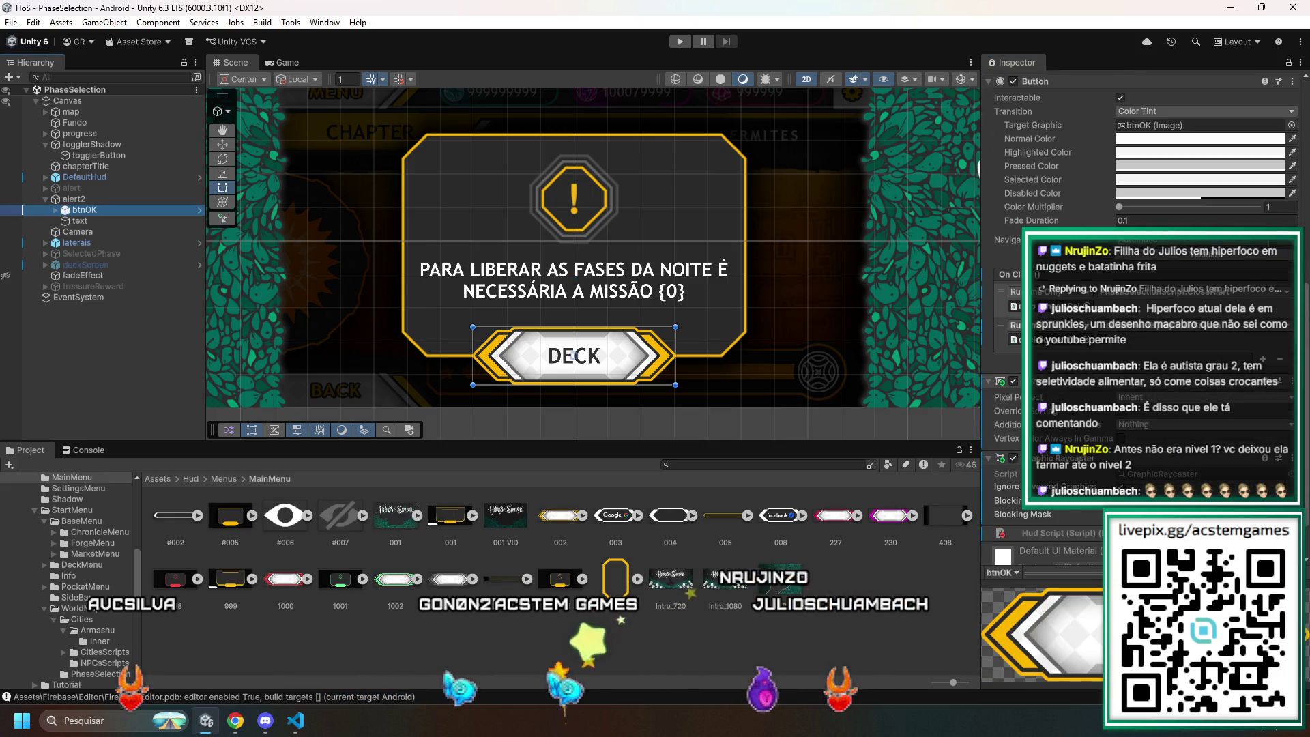
pyautogui.scroll(5, 1143, 314)
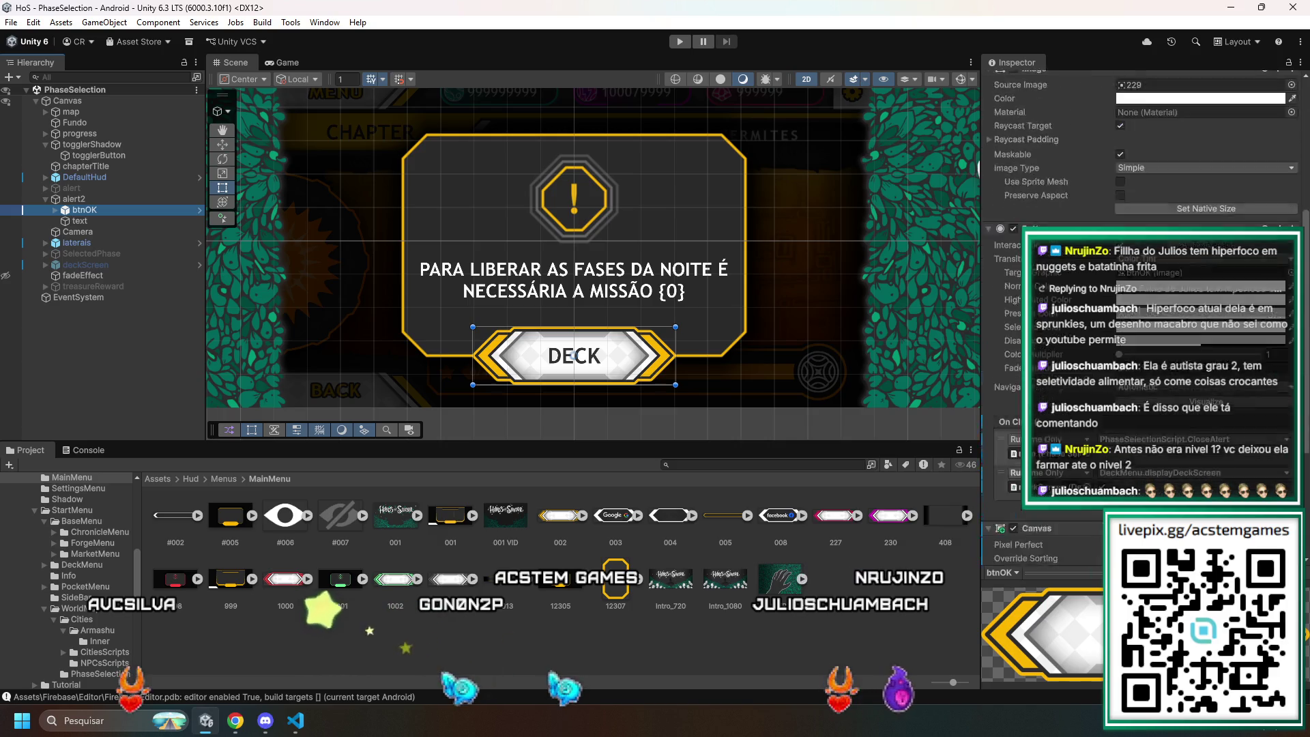
pyautogui.scroll(-5, 1143, 314)
pyautogui.scroll(12, 1143, 314)
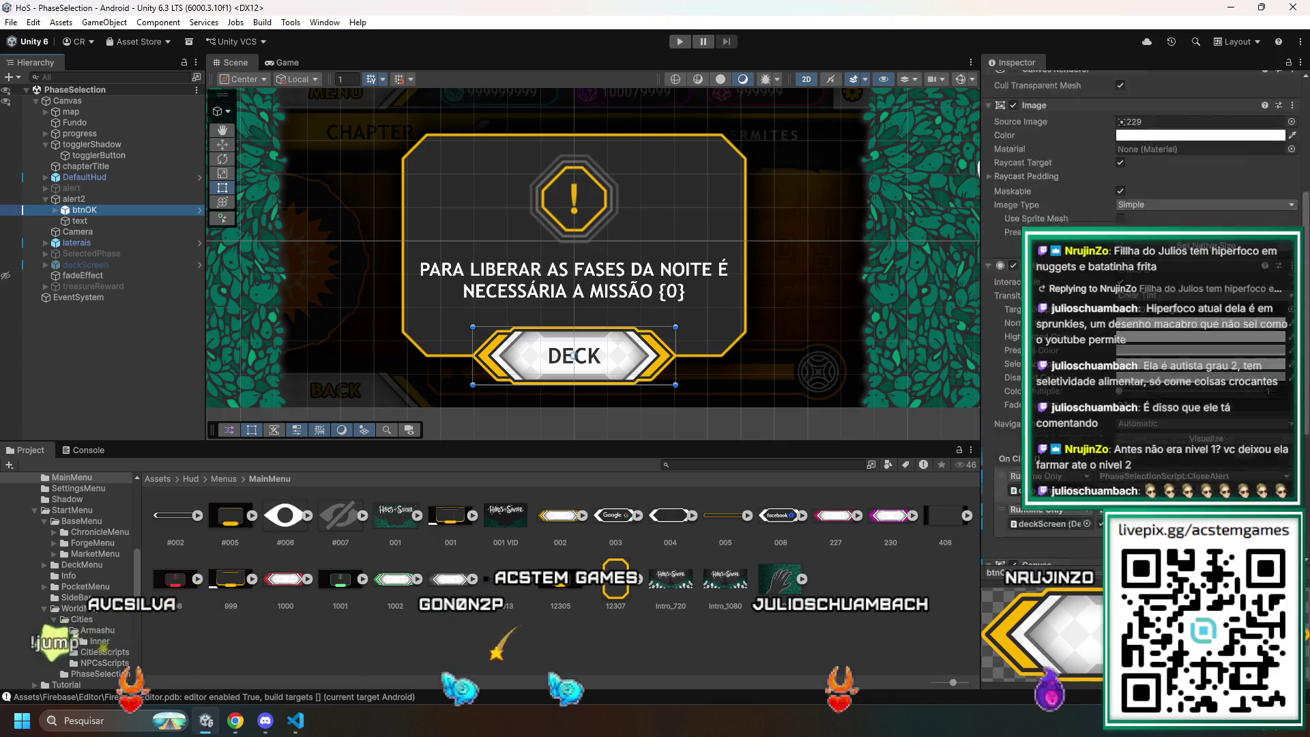
pyautogui.scroll(-10, 1143, 314)
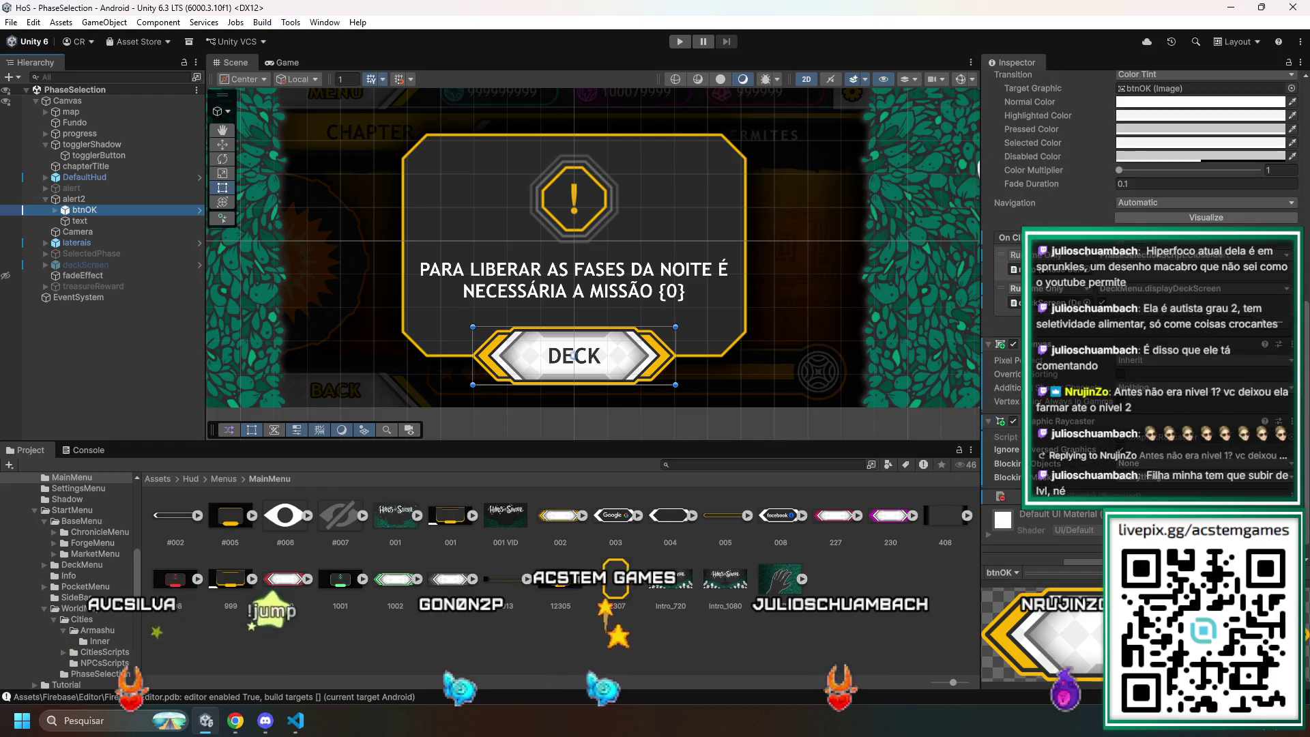
pyautogui.click(55, 214)
pyautogui.click(102, 220)
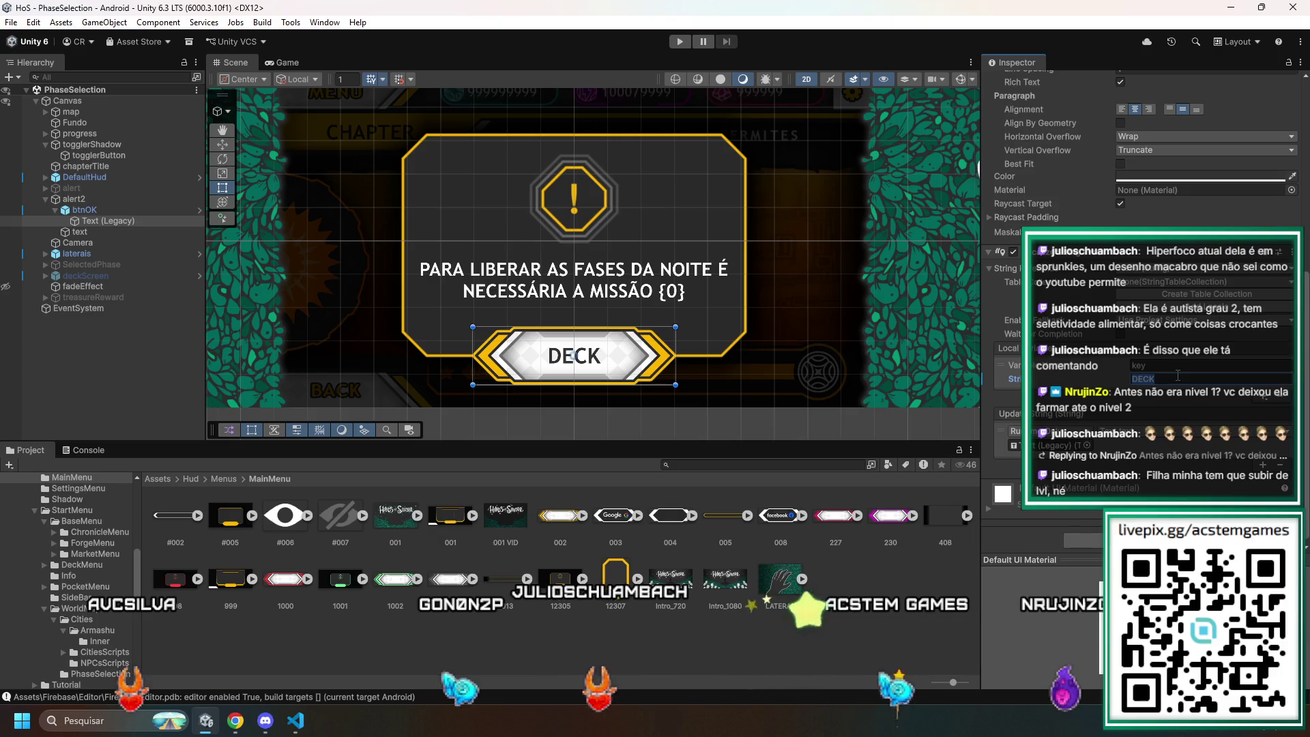
pyautogui.write('OK')
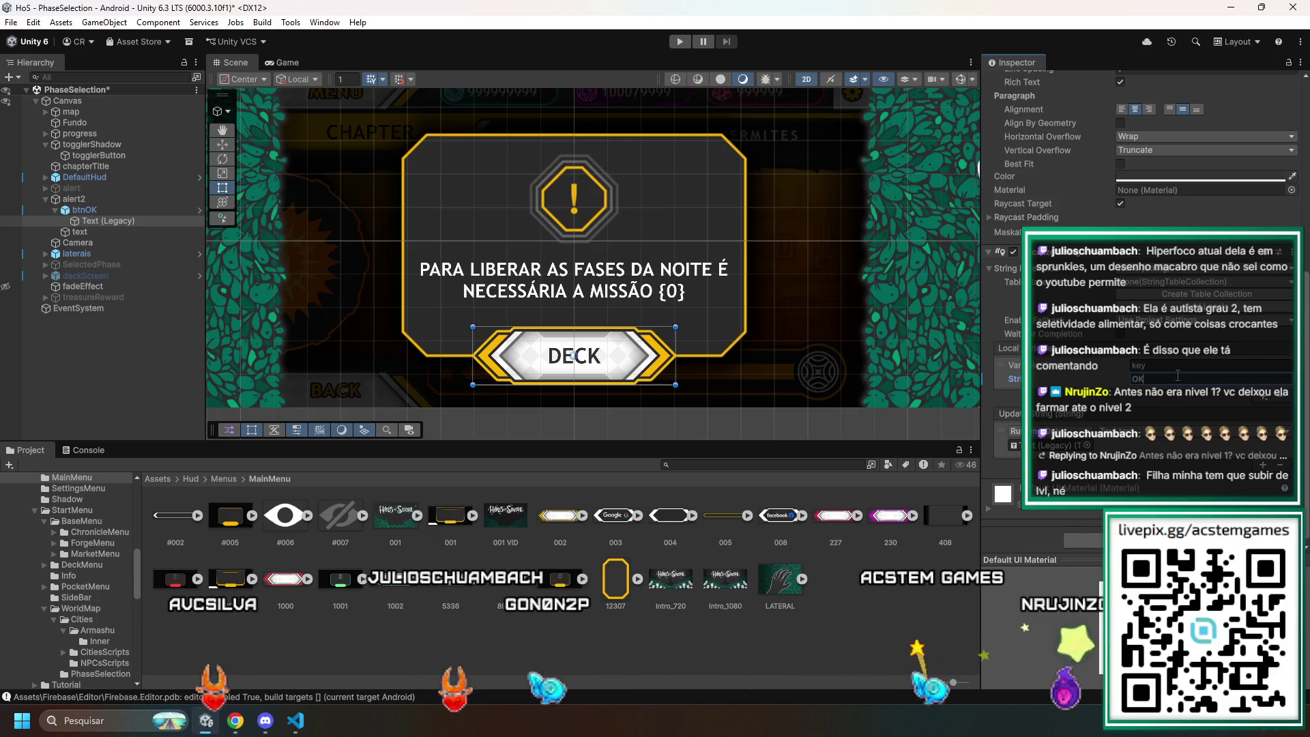
# - Remove the label's Localize String Event component, set the text to OK, and save the scene
pyautogui.click(1292, 251)
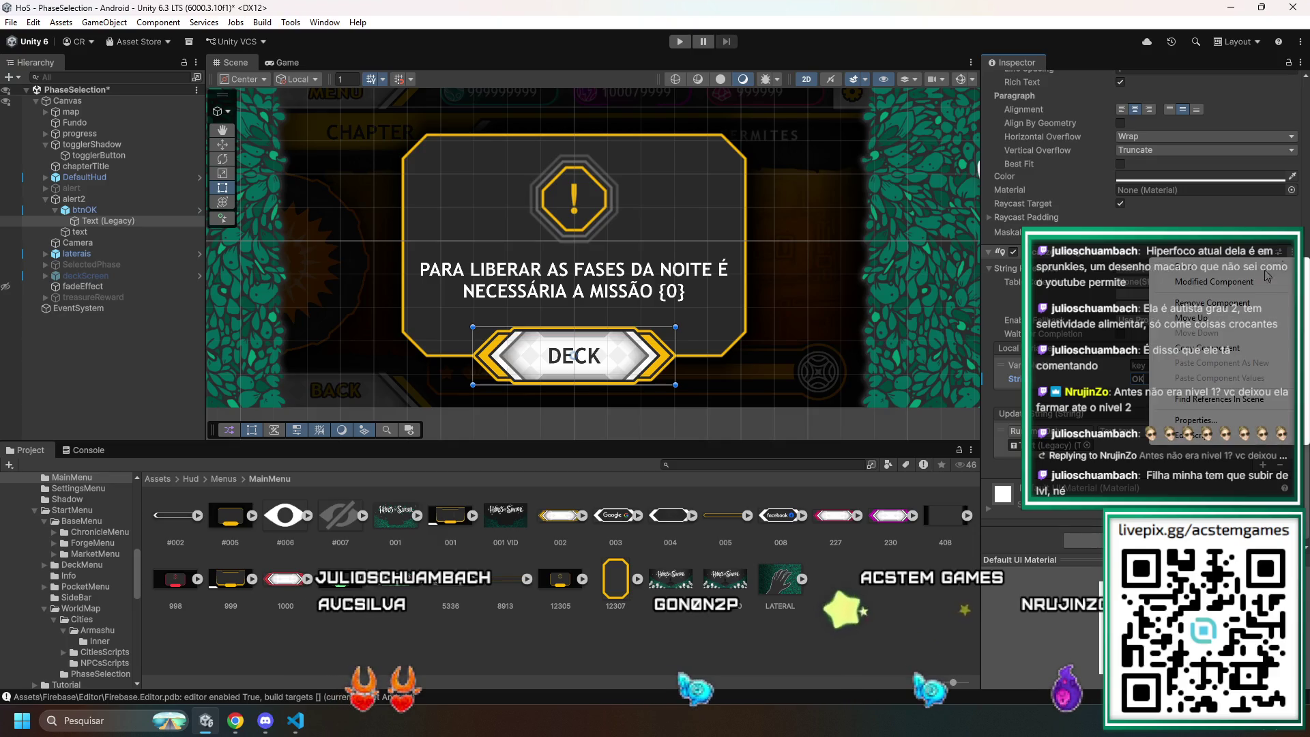
pyautogui.click(1205, 305)
pyautogui.click(1064, 214)
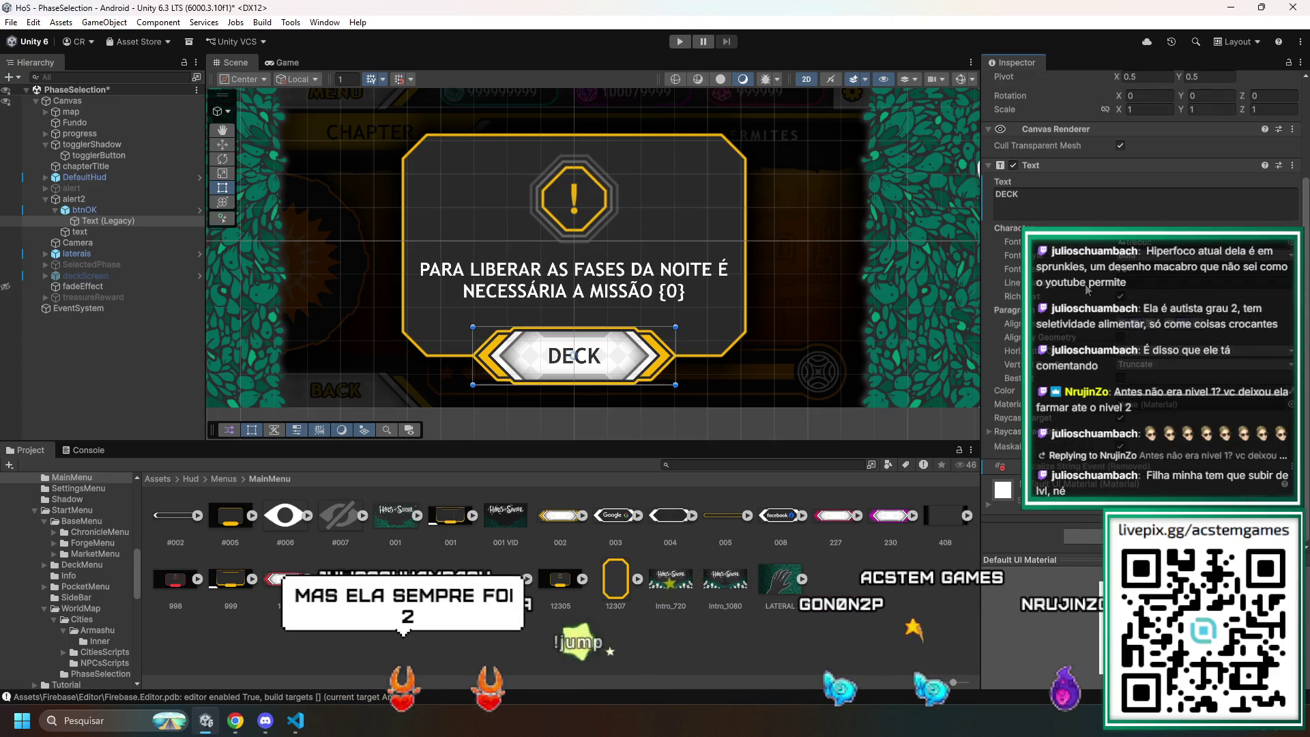
pyautogui.write('OK')
pyautogui.hotkey('ctrl', 's')
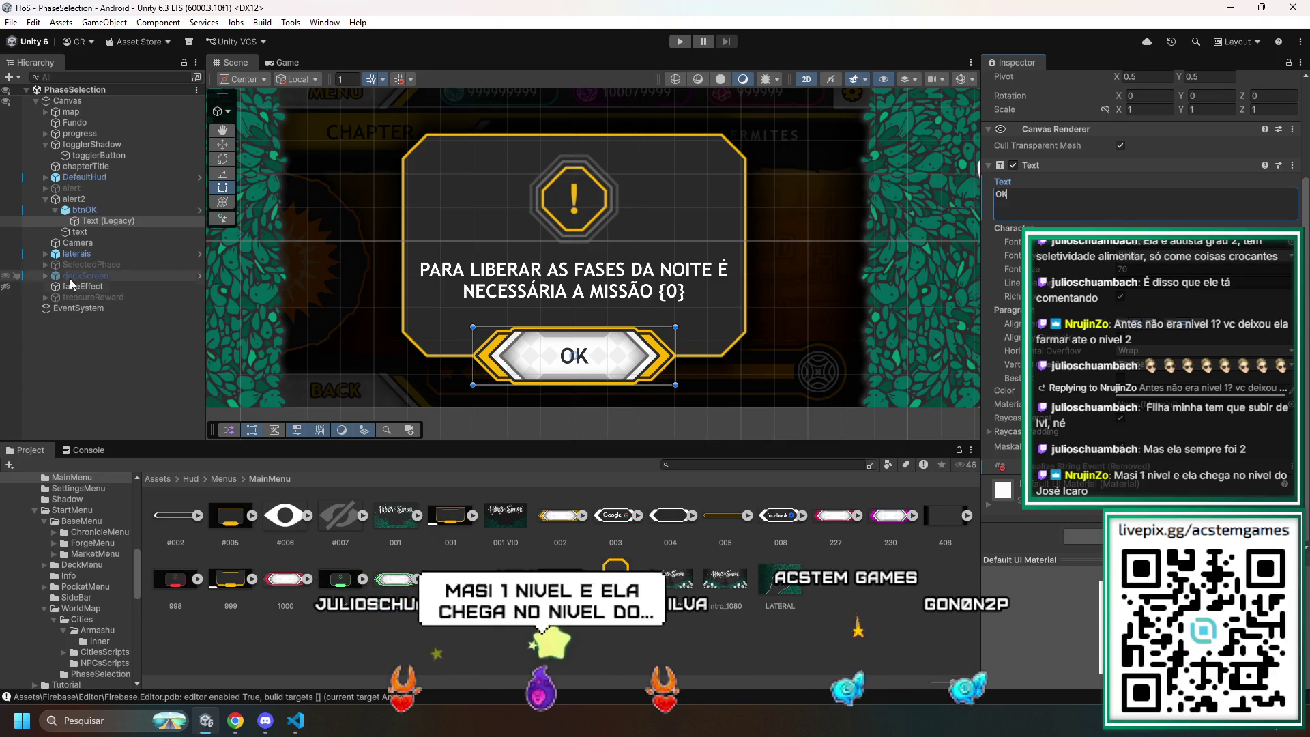
pyautogui.click(98, 212)
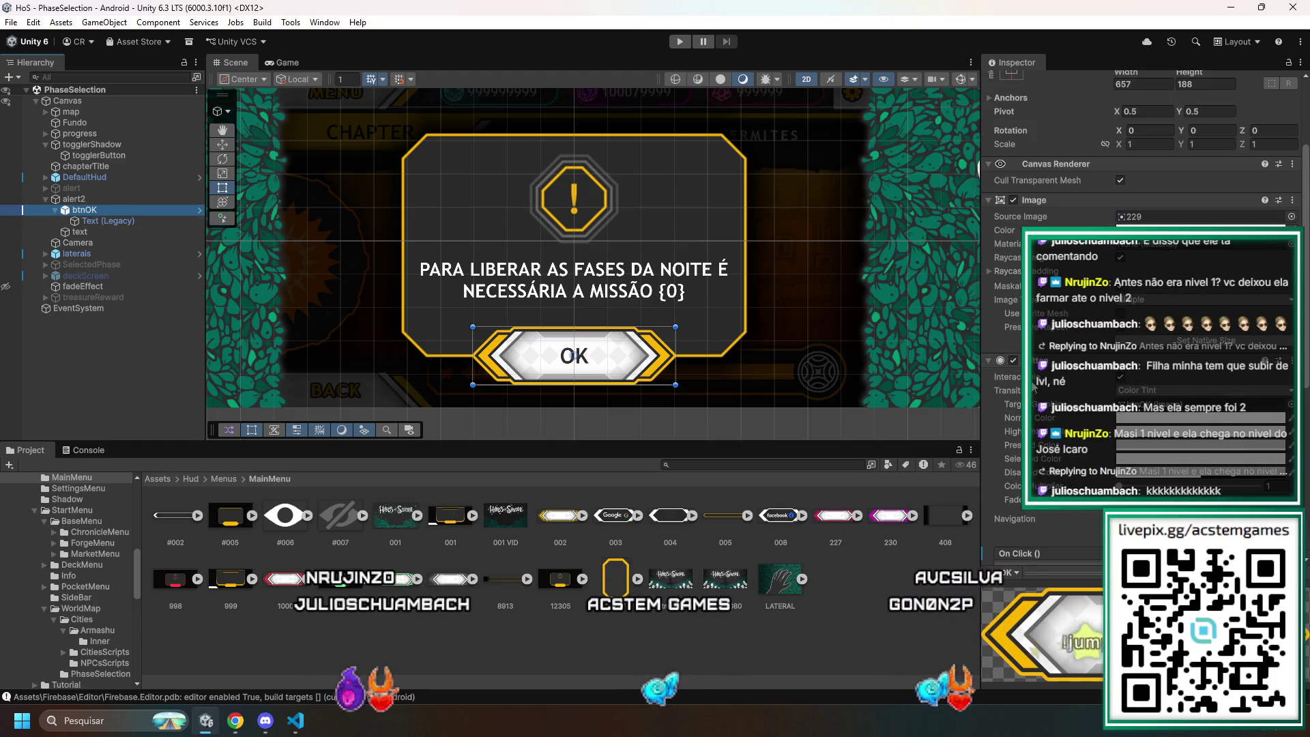
# - Try twice to remove the Canvas from btnOK, dismissing the can't-remove dependency warning each time
pyautogui.scroll(-5, 1035, 388)
pyautogui.scroll(-2, 1035, 388)
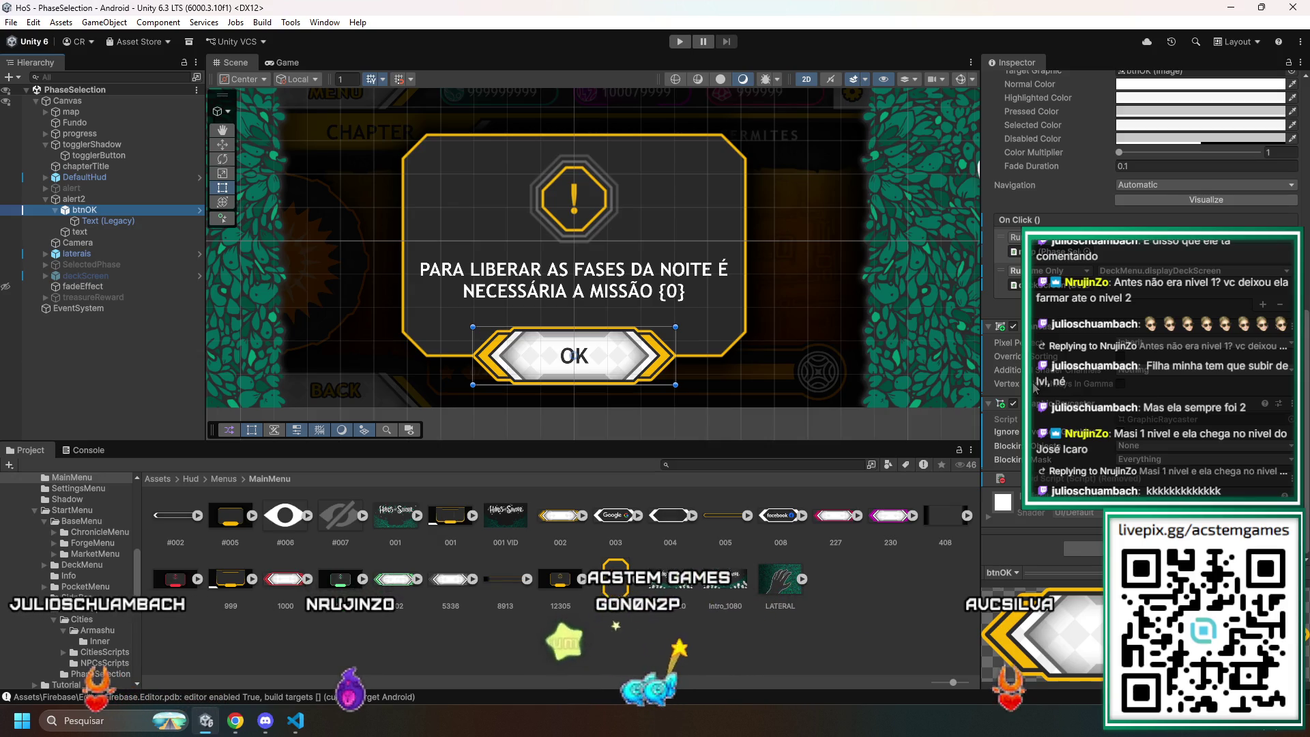
pyautogui.scroll(8, 1035, 388)
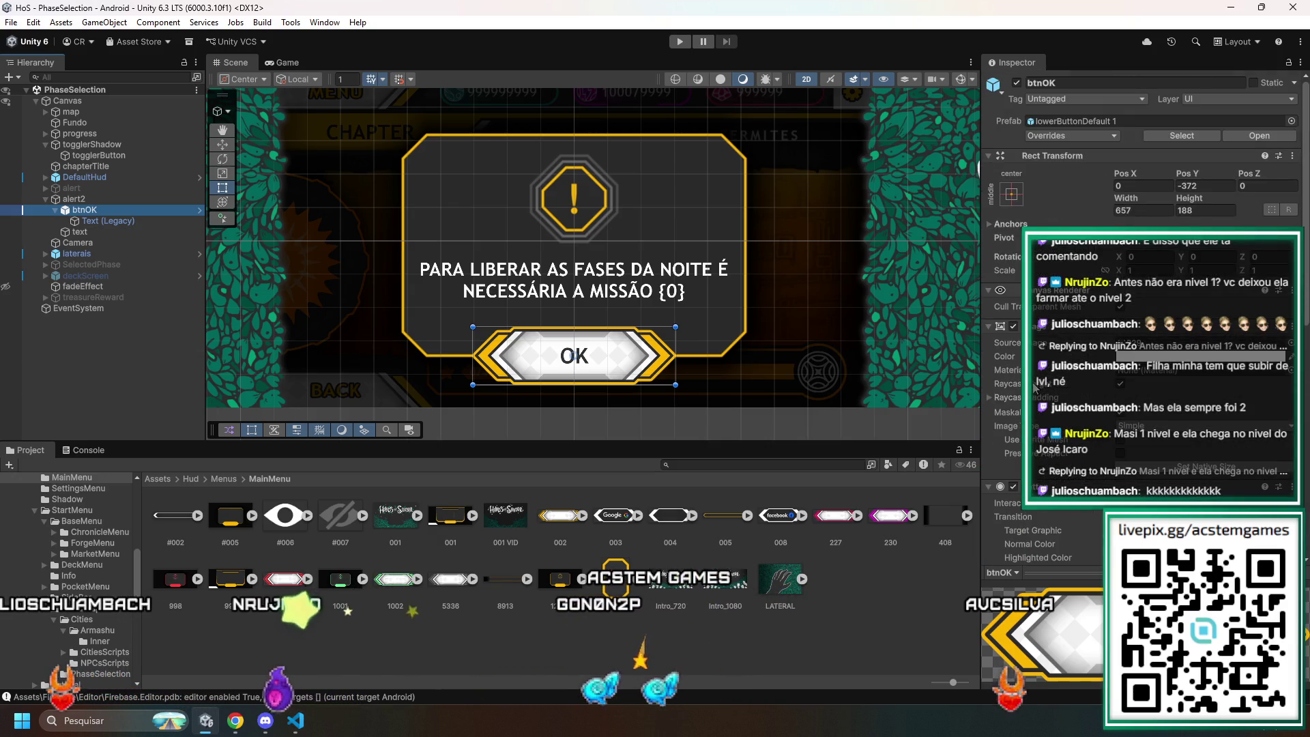
pyautogui.scroll(-5, 1035, 387)
pyautogui.scroll(-3, 1036, 388)
pyautogui.scroll(-4, 1035, 388)
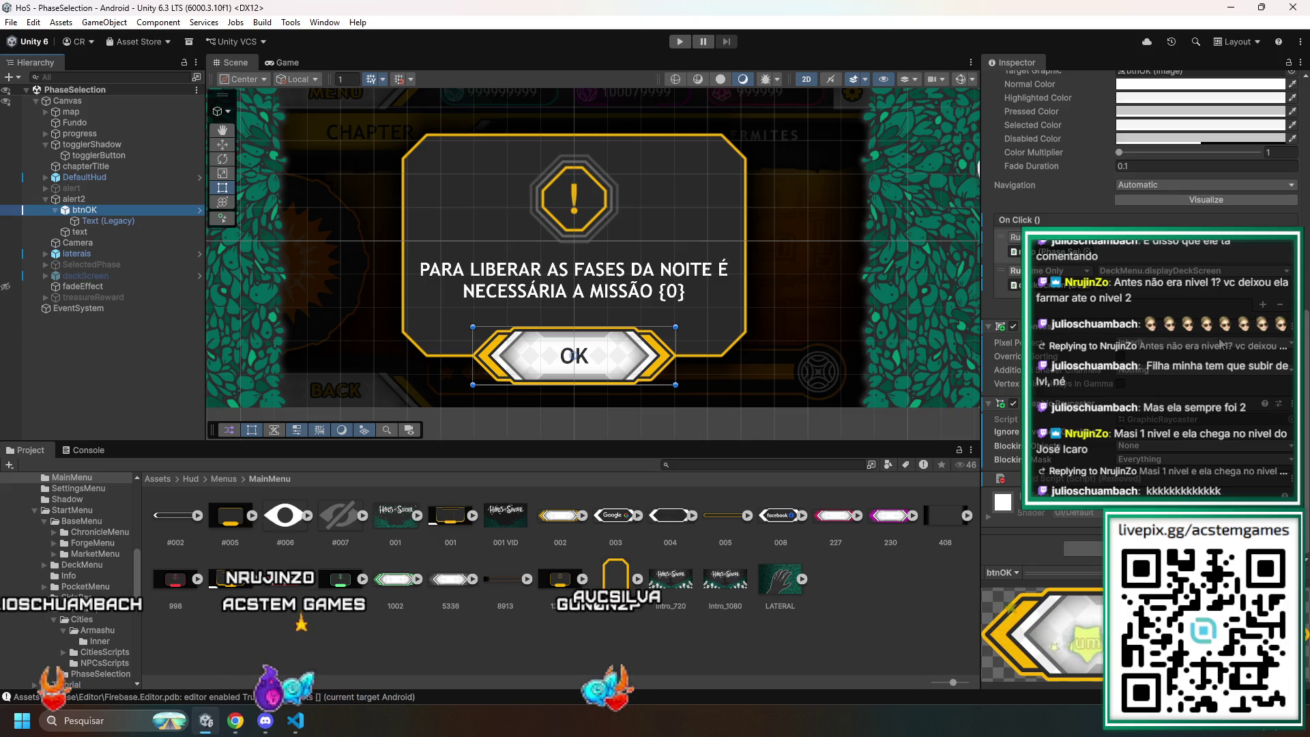
pyautogui.rightClick(1150, 331)
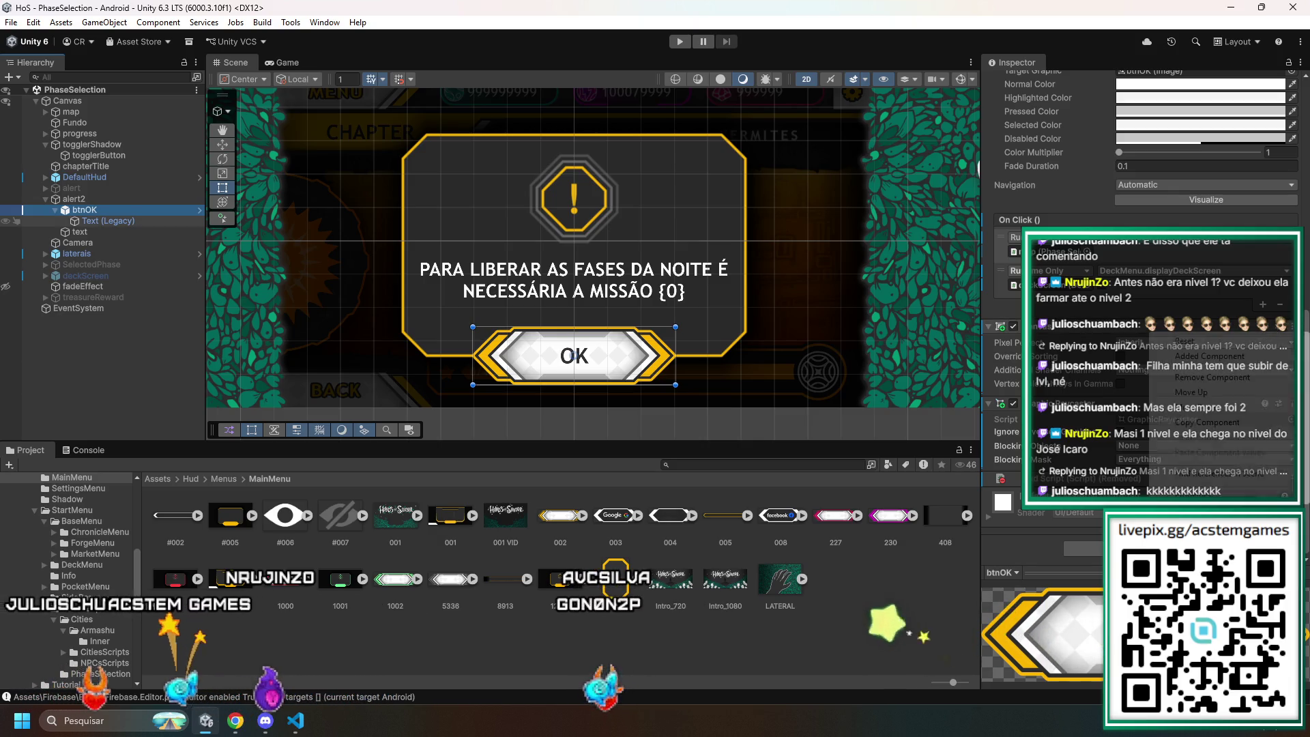
pyautogui.click(1209, 382)
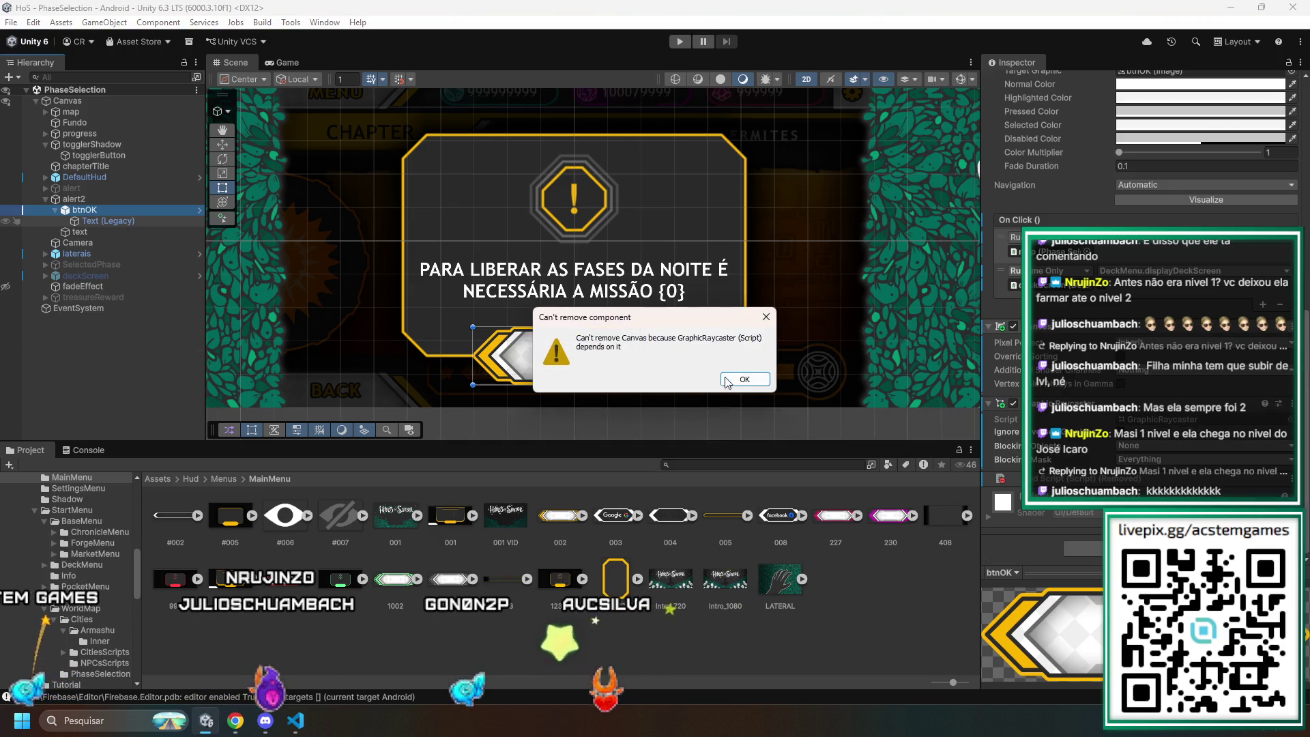
pyautogui.click(754, 382)
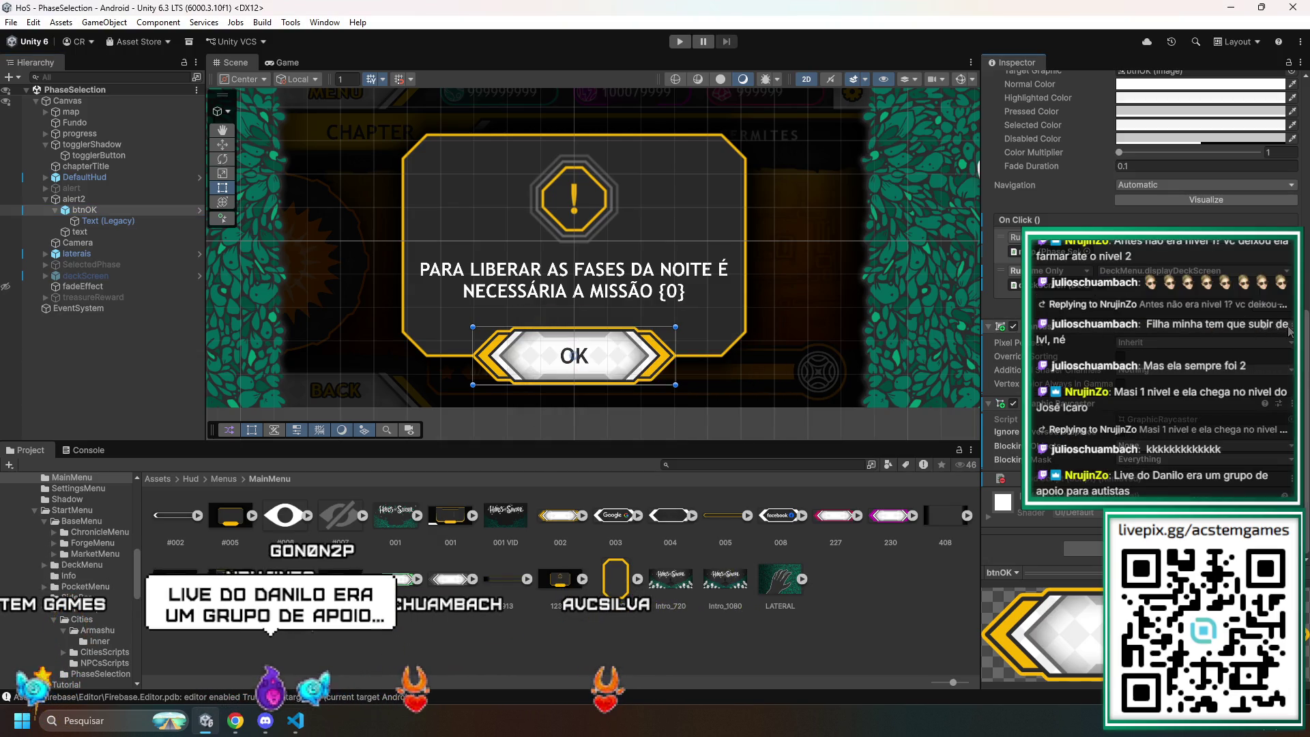
pyautogui.rightClick(1150, 332)
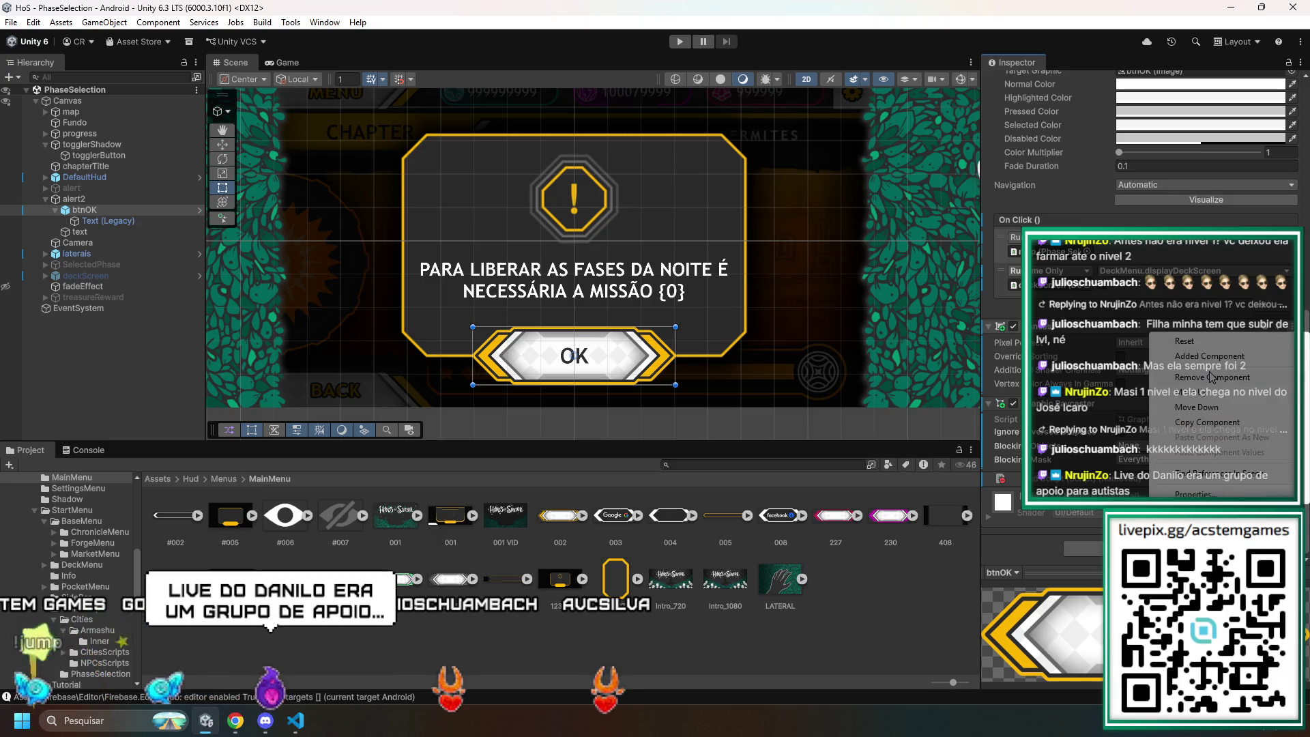
pyautogui.click(1210, 377)
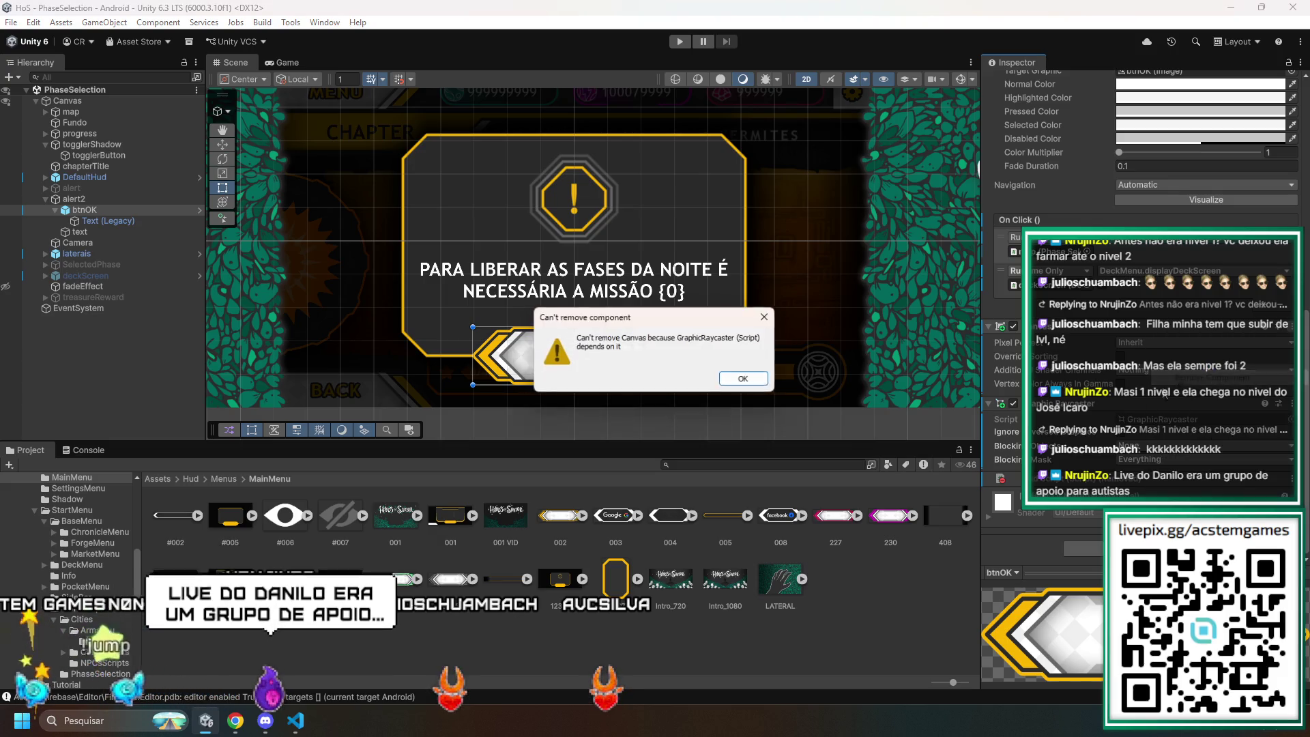
pyautogui.click(732, 384)
# - Remove the Graphic Raycaster component from btnOK, then select the alert2 panel
pyautogui.rightClick(1151, 407)
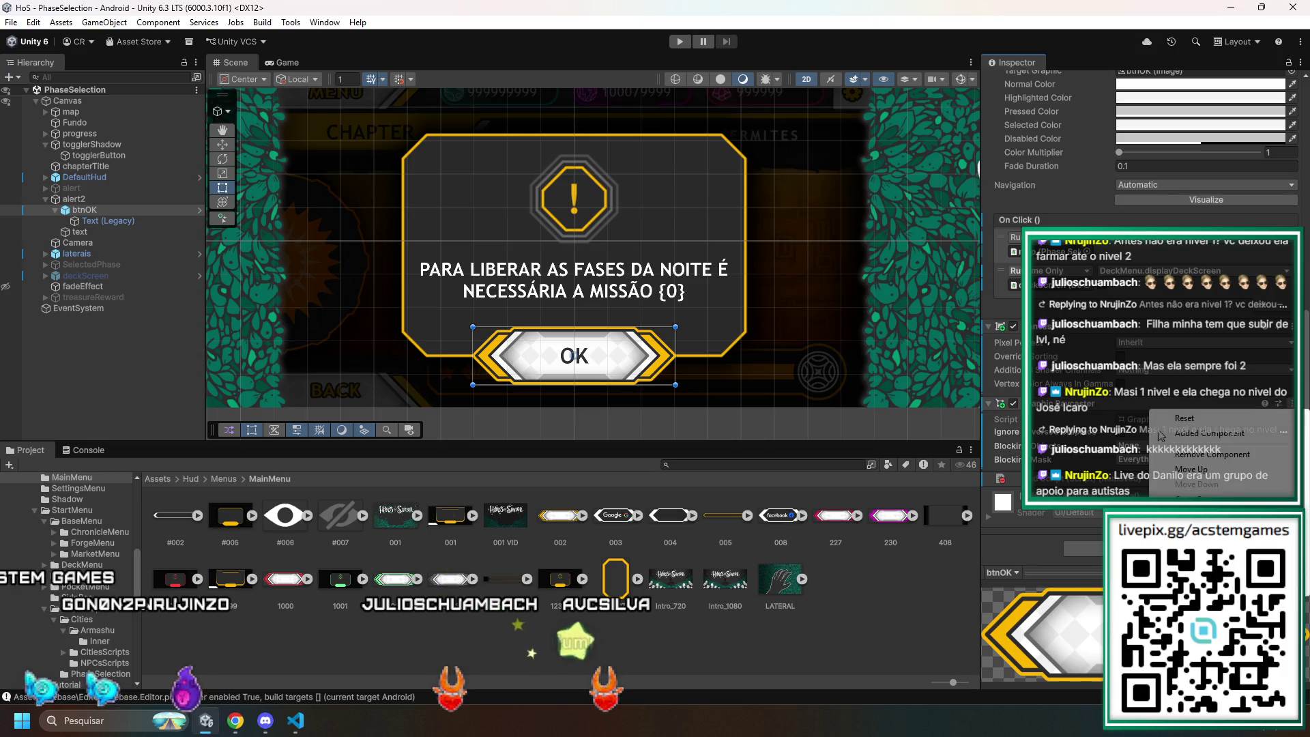
pyautogui.click(1193, 455)
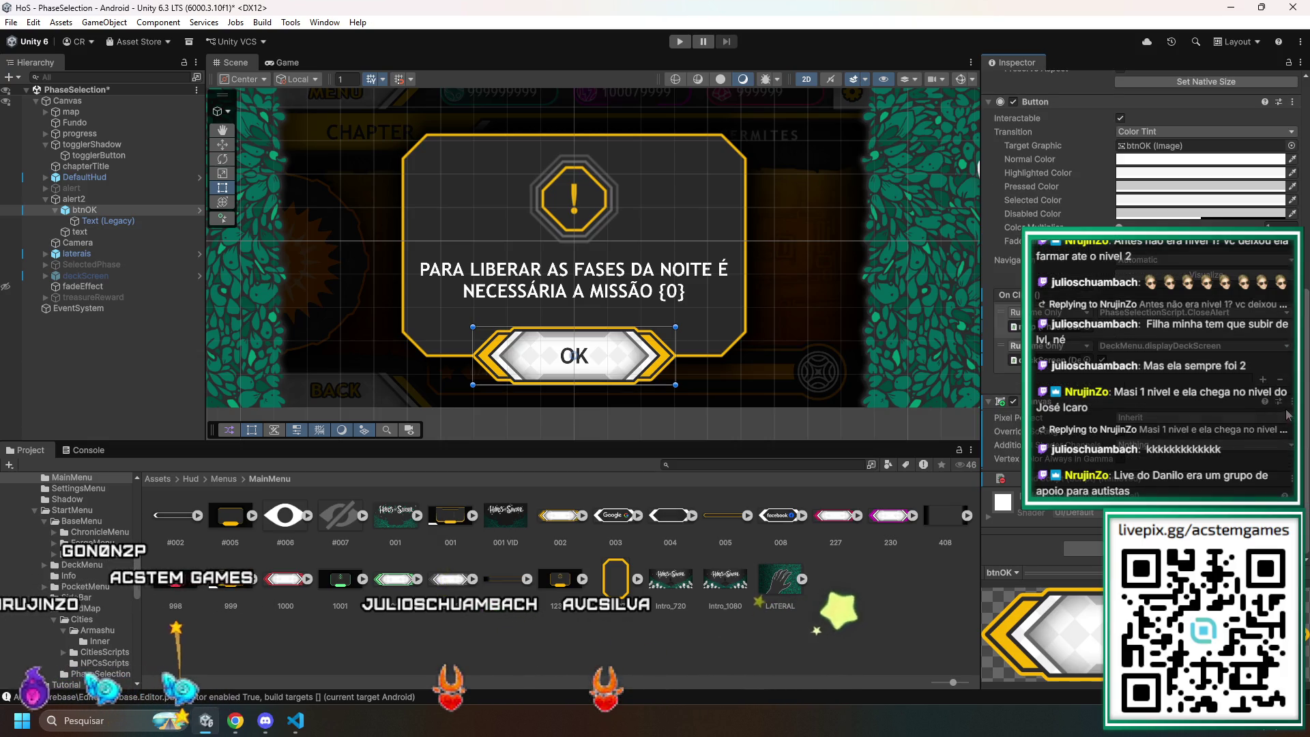
pyautogui.scroll(2, 1287, 413)
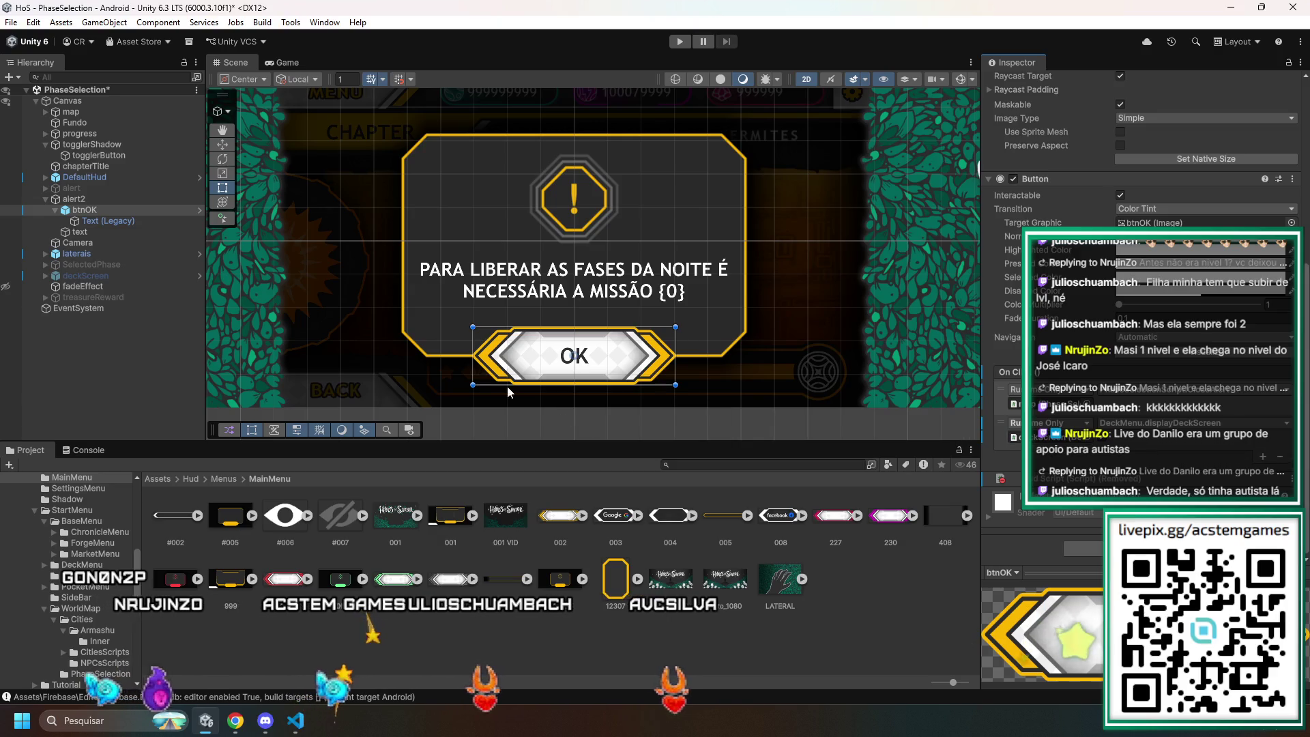
pyautogui.click(74, 199)
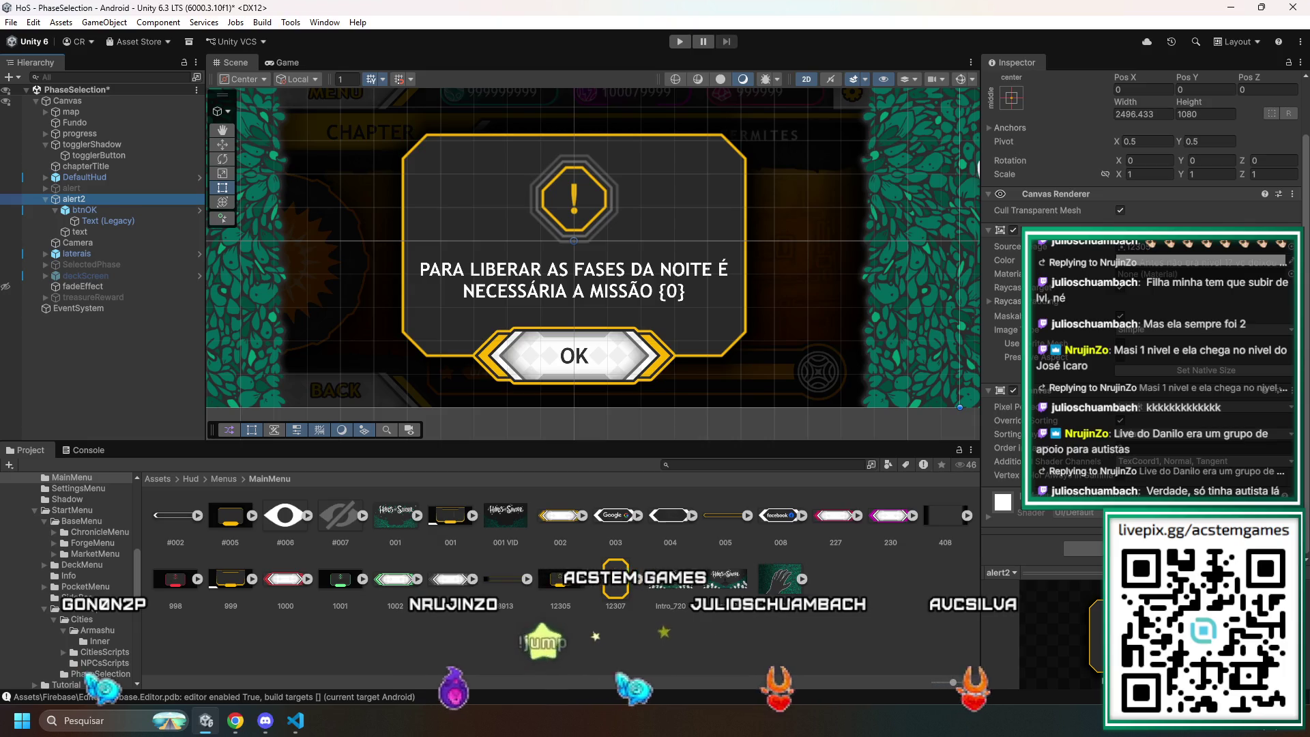
# - Add a Graphic Raycaster component to alert2 through Add Component
pyautogui.press('Return')
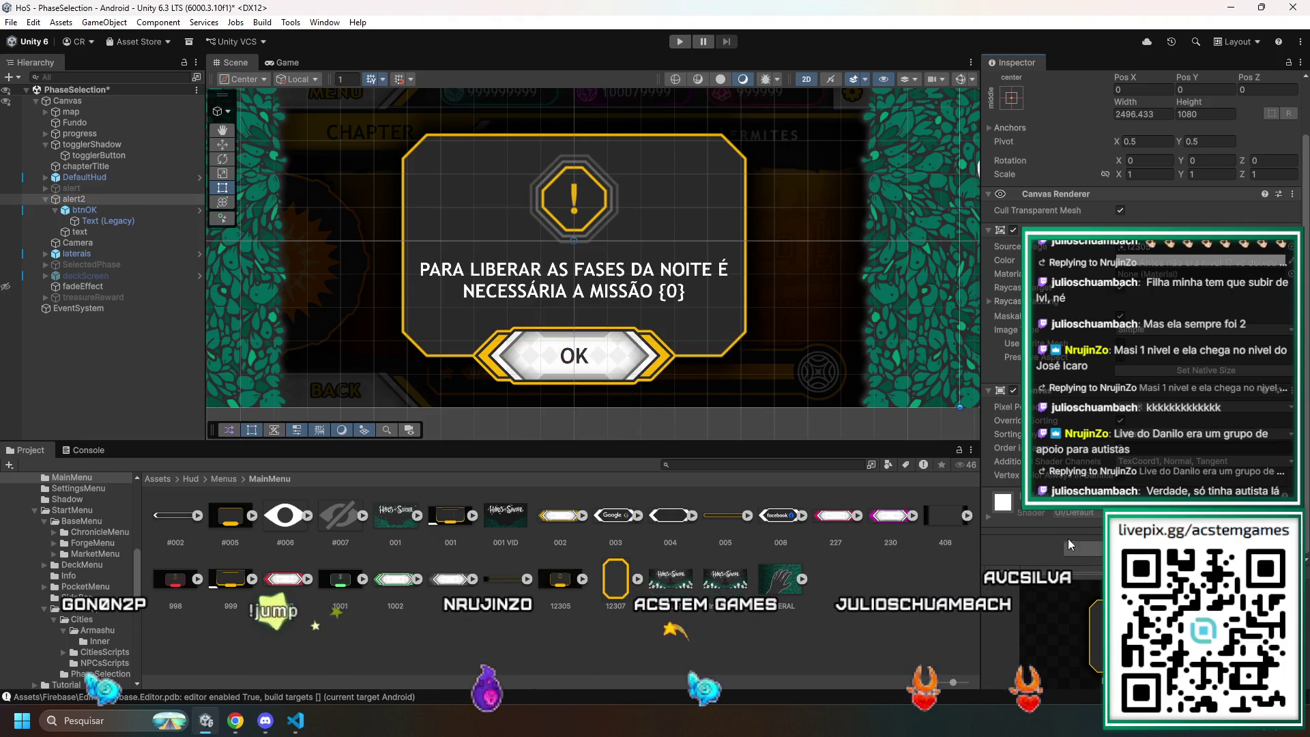
pyautogui.click(1143, 548)
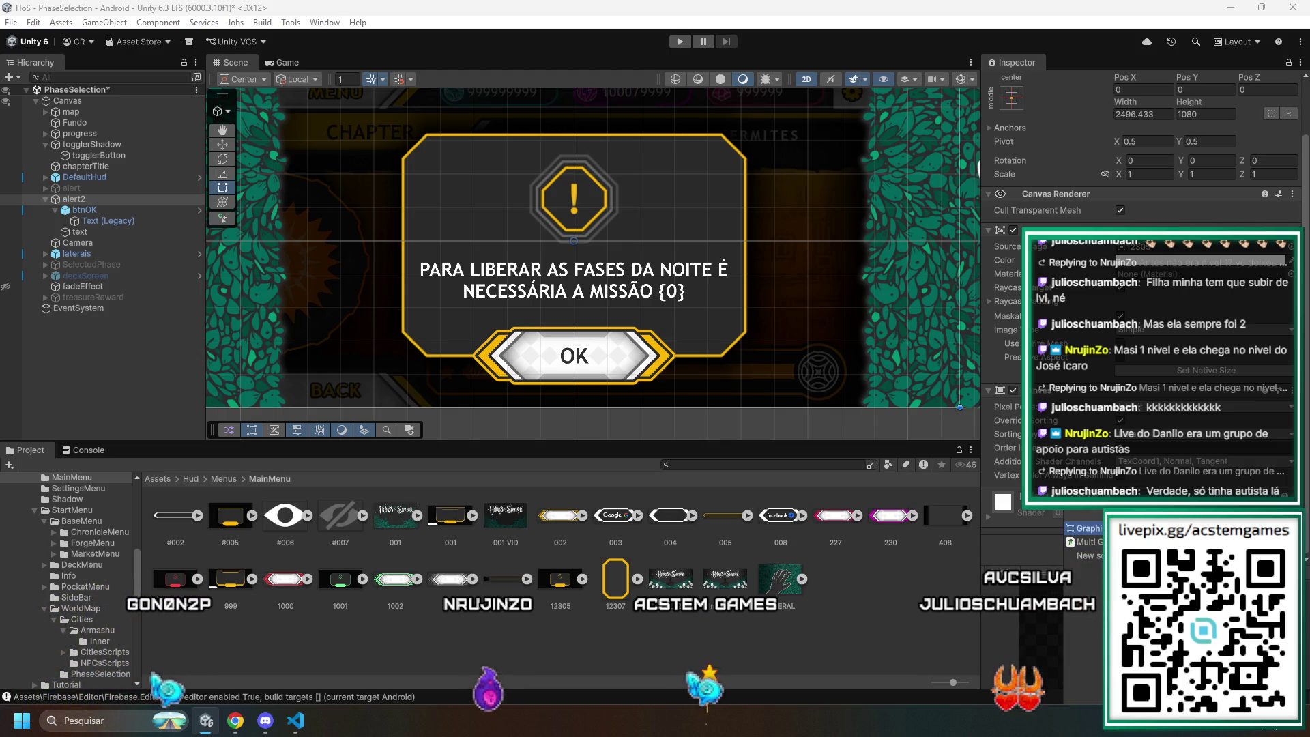
pyautogui.press('Return')
pyautogui.scroll(-2, 1082, 510)
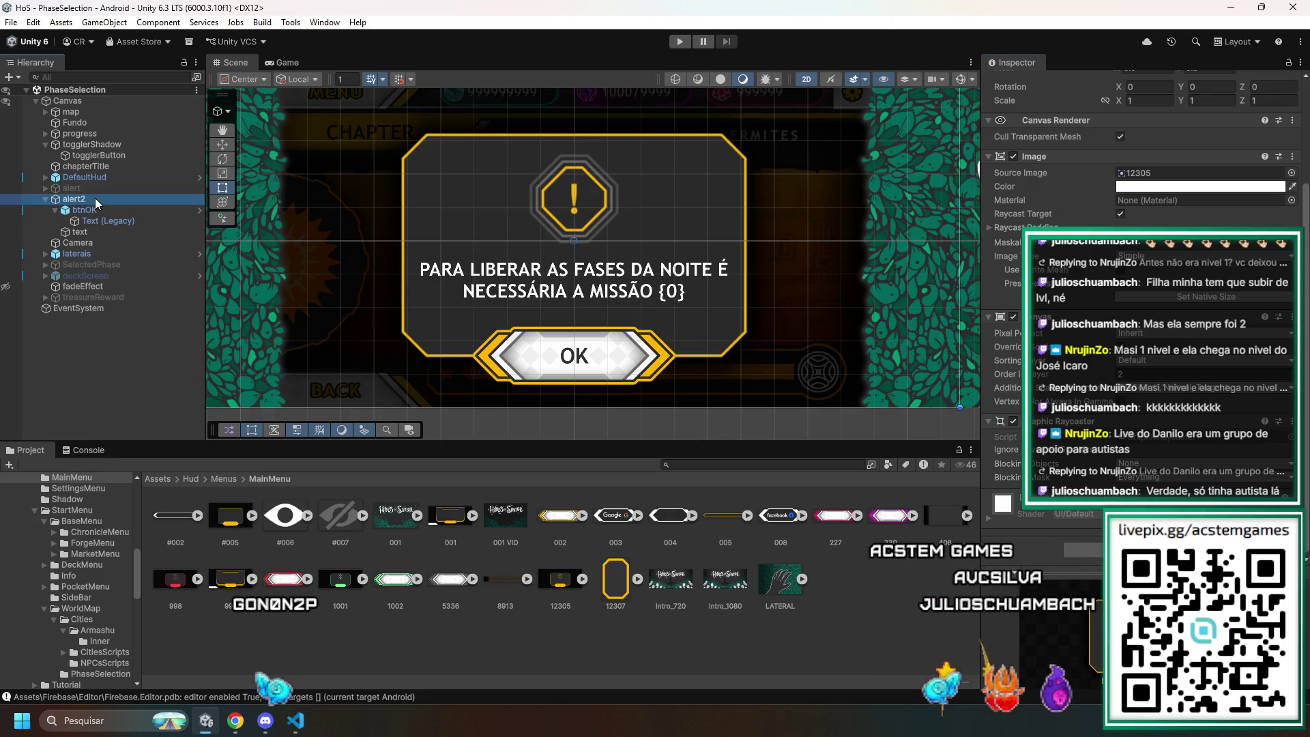
pyautogui.scroll(4, 1092, 319)
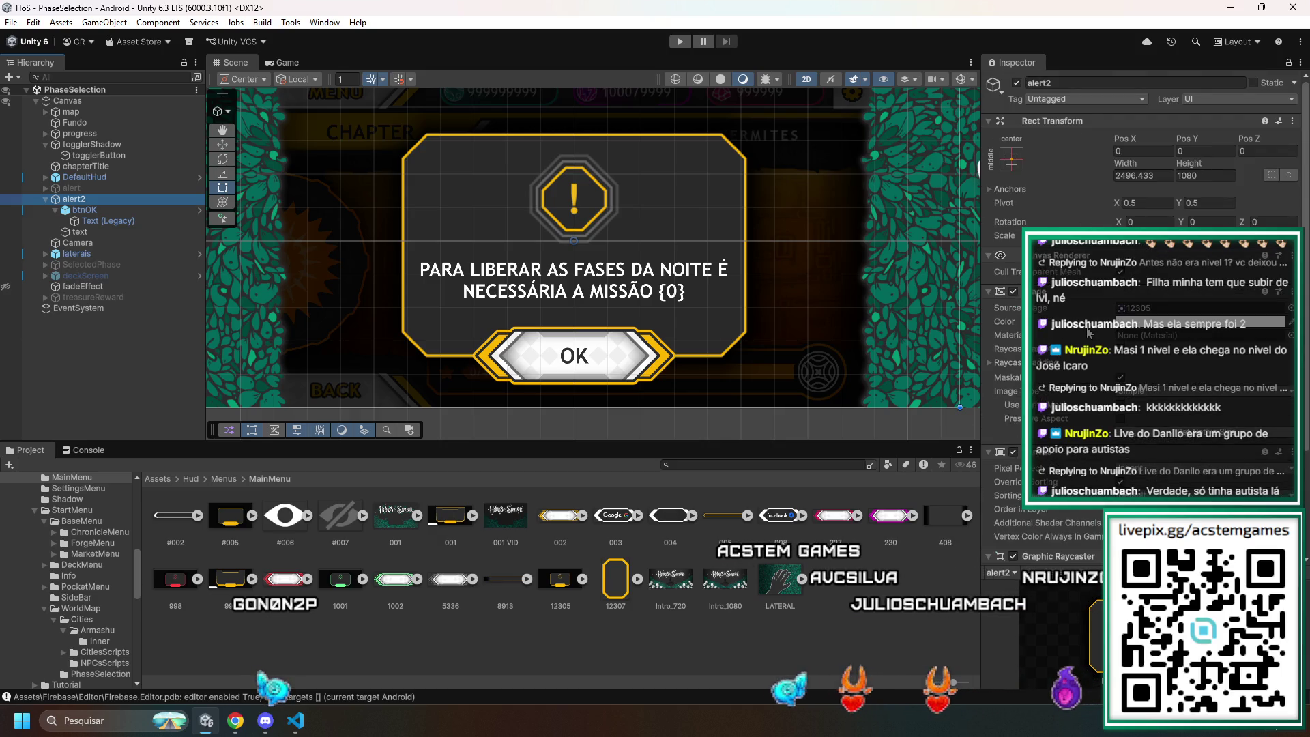
pyautogui.scroll(-5, 1088, 333)
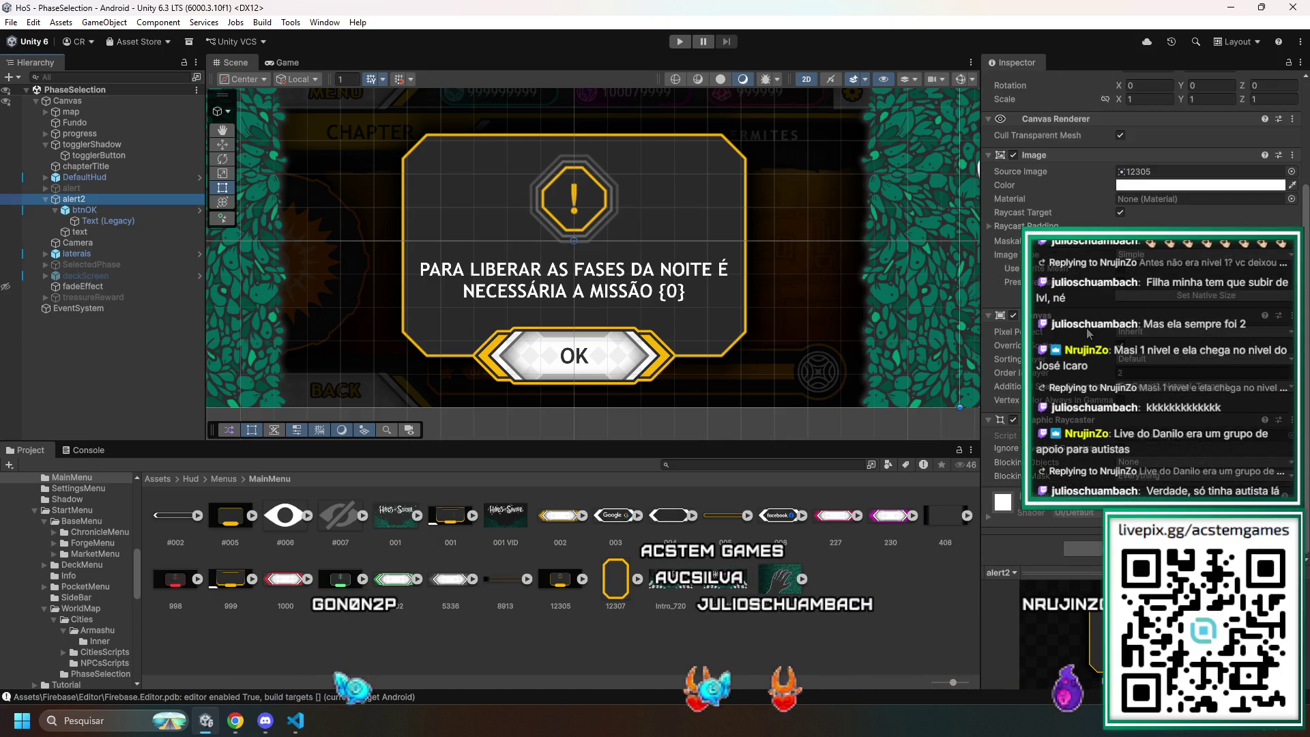
# - Inspect alert2's children, including the night-mission message text with its {0} placeholder
pyautogui.rightClick(55, 213)
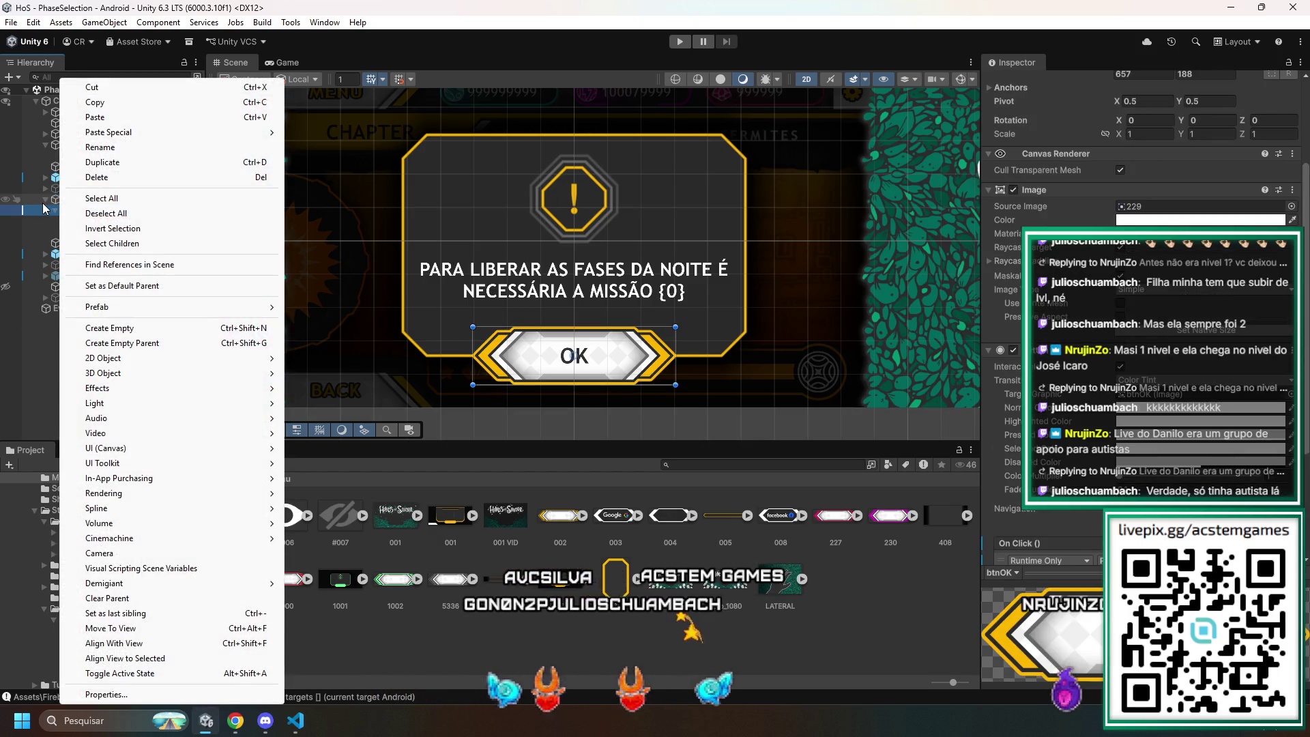
pyautogui.press('Escape')
pyautogui.click(45, 199)
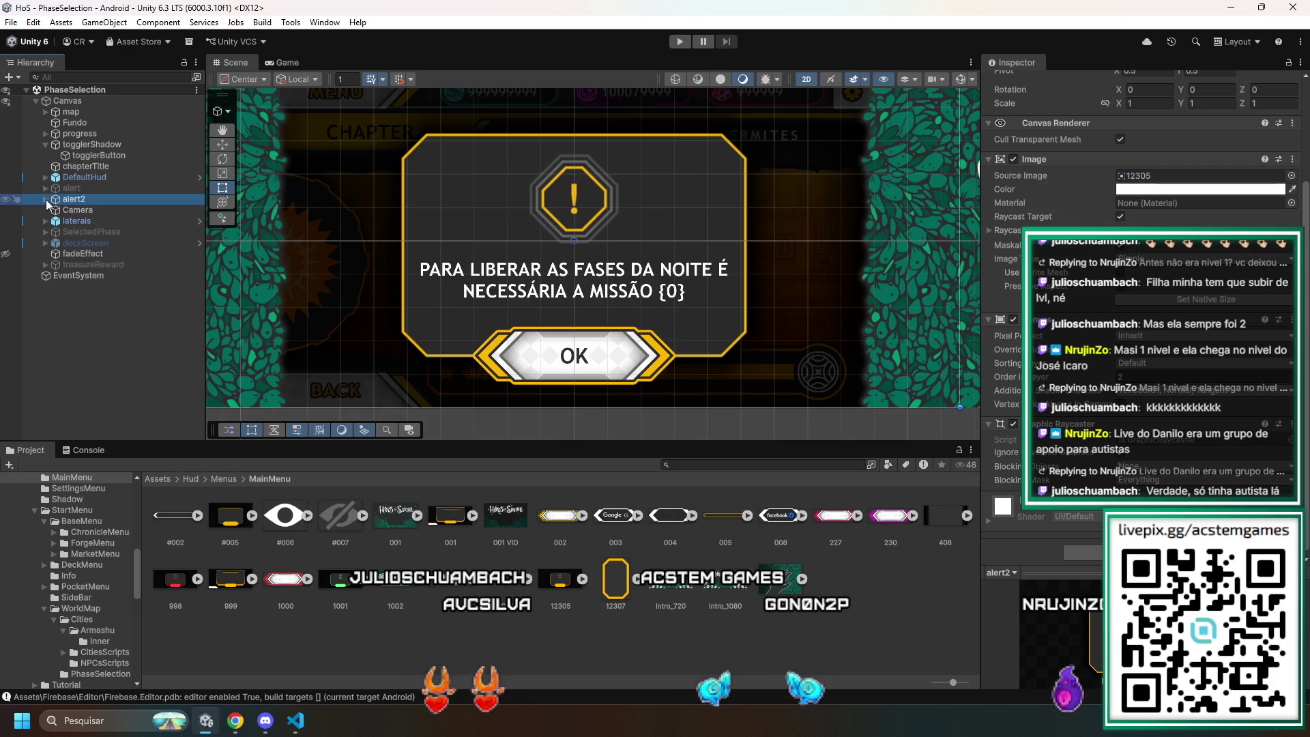
pyautogui.click(45, 199)
pyautogui.click(75, 222)
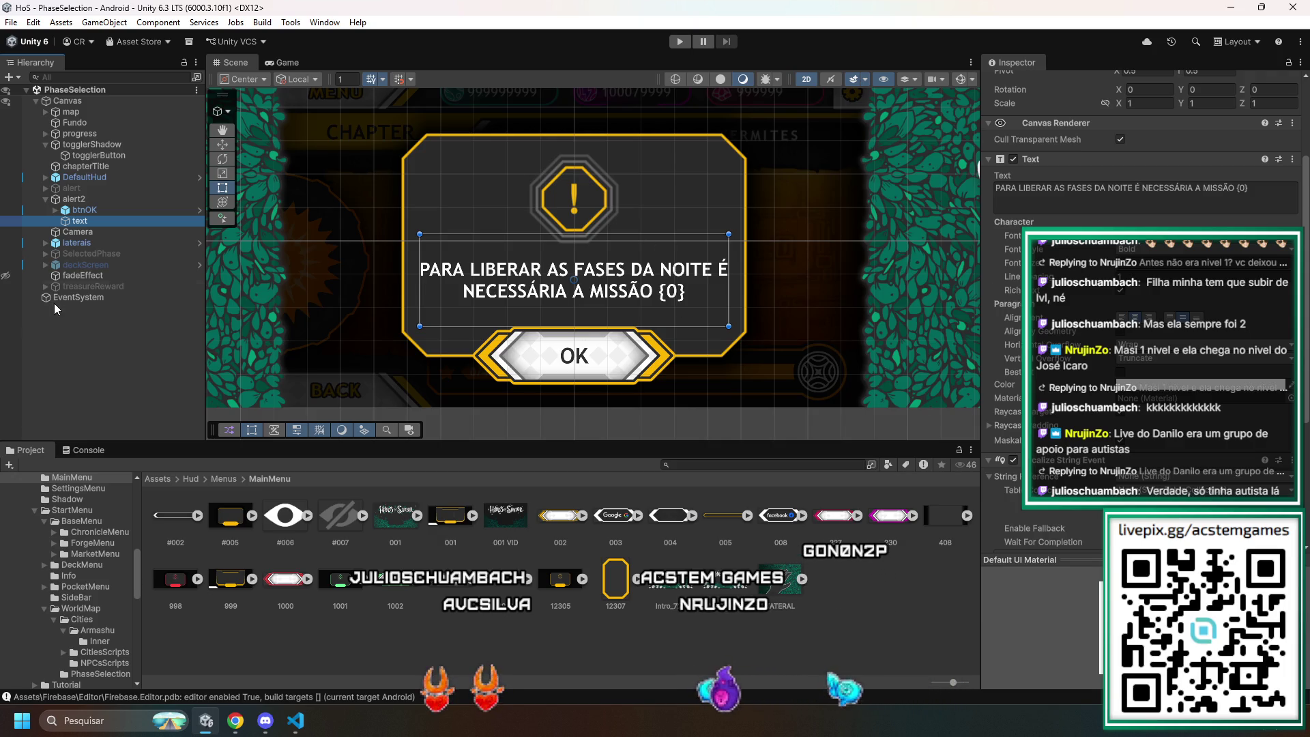
pyautogui.click(77, 199)
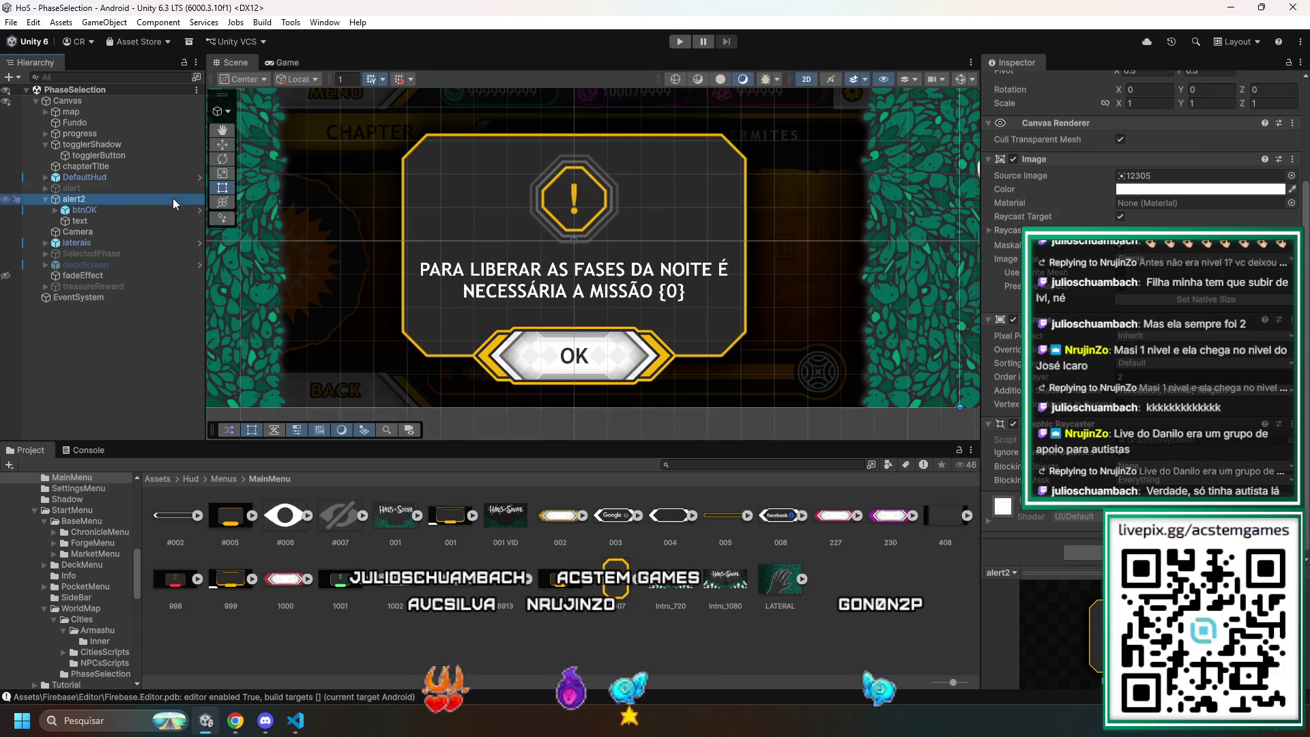
pyautogui.click(70, 112)
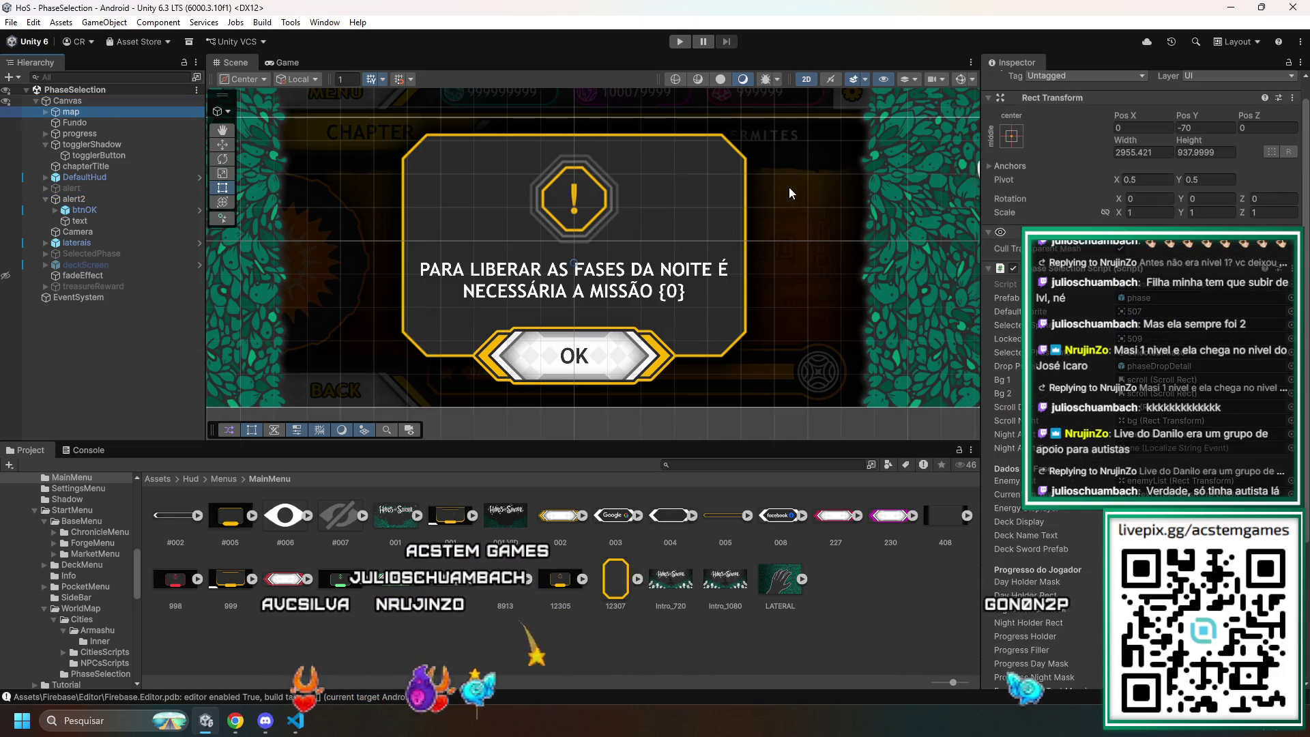
# - Assign alert2 to the night-alert slot of the map's Phase Selection Script, then reselect alert2
pyautogui.scroll(-5, 1050, 270)
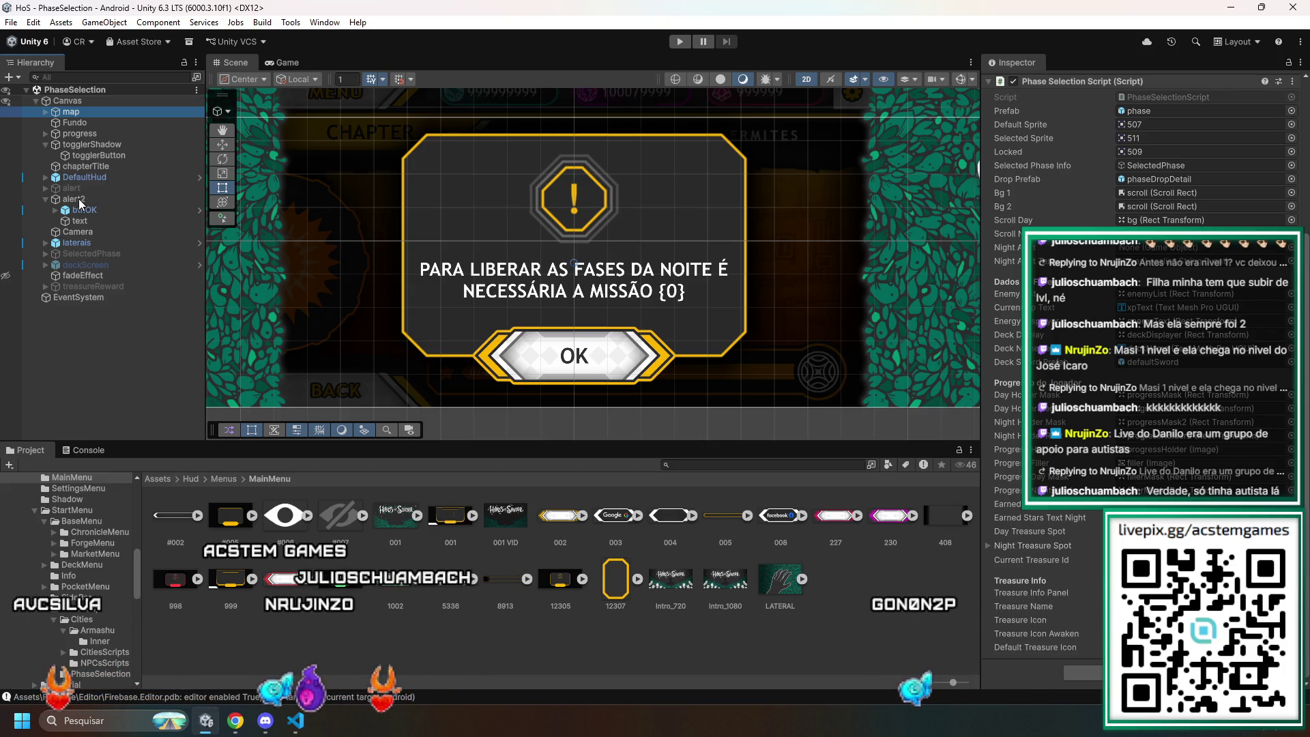
pyautogui.click(1171, 256)
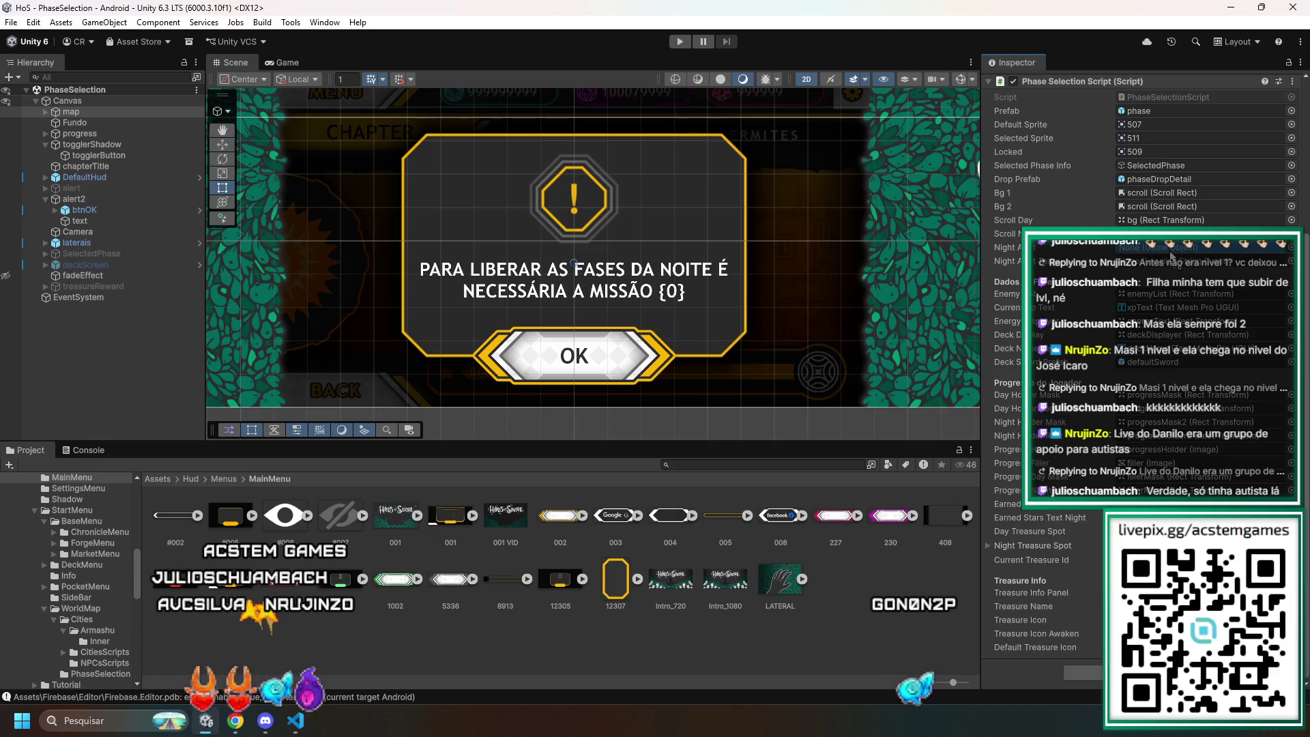
pyautogui.moveTo(1172, 257); pyautogui.dragTo(1172, 256)
pyautogui.moveTo(70, 227); pyautogui.dragTo(703, 262)
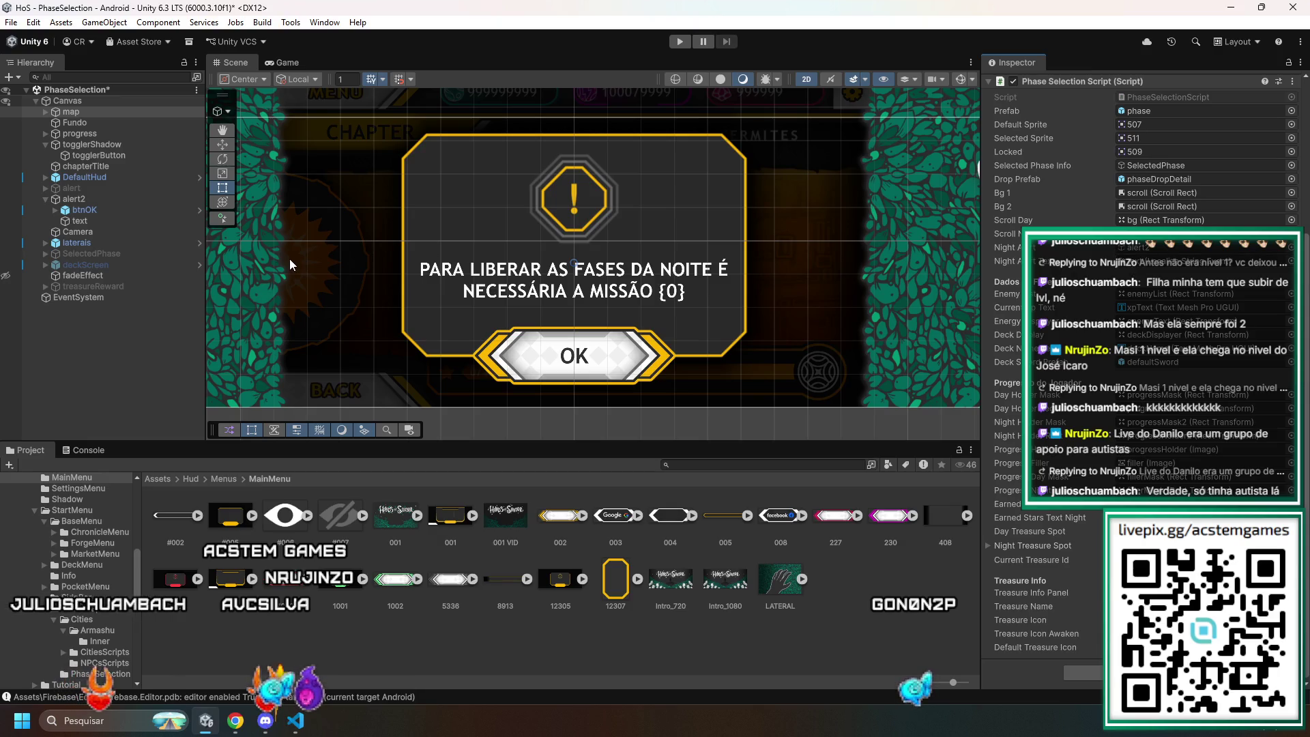
pyautogui.click(75, 200)
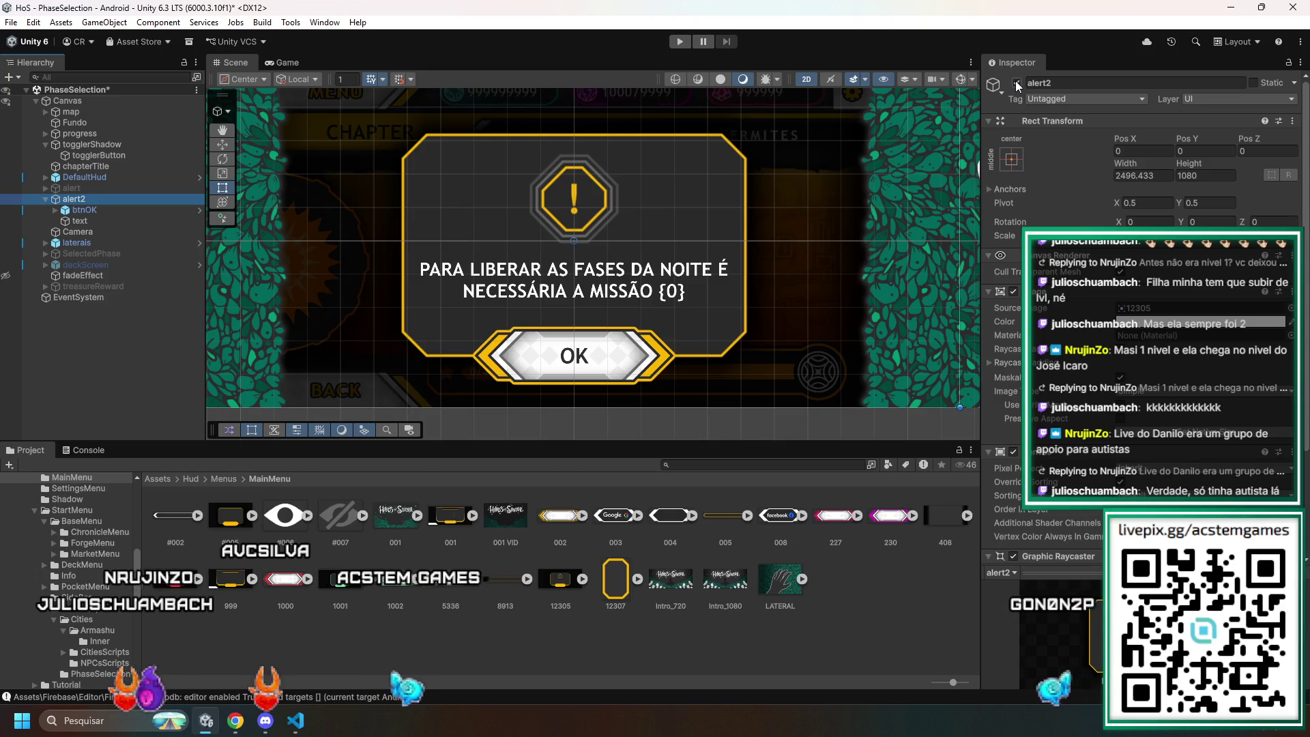
# - Remove btnOK's two existing On Click actions, the deck-screen one and CloseAlert
pyautogui.click(96, 211)
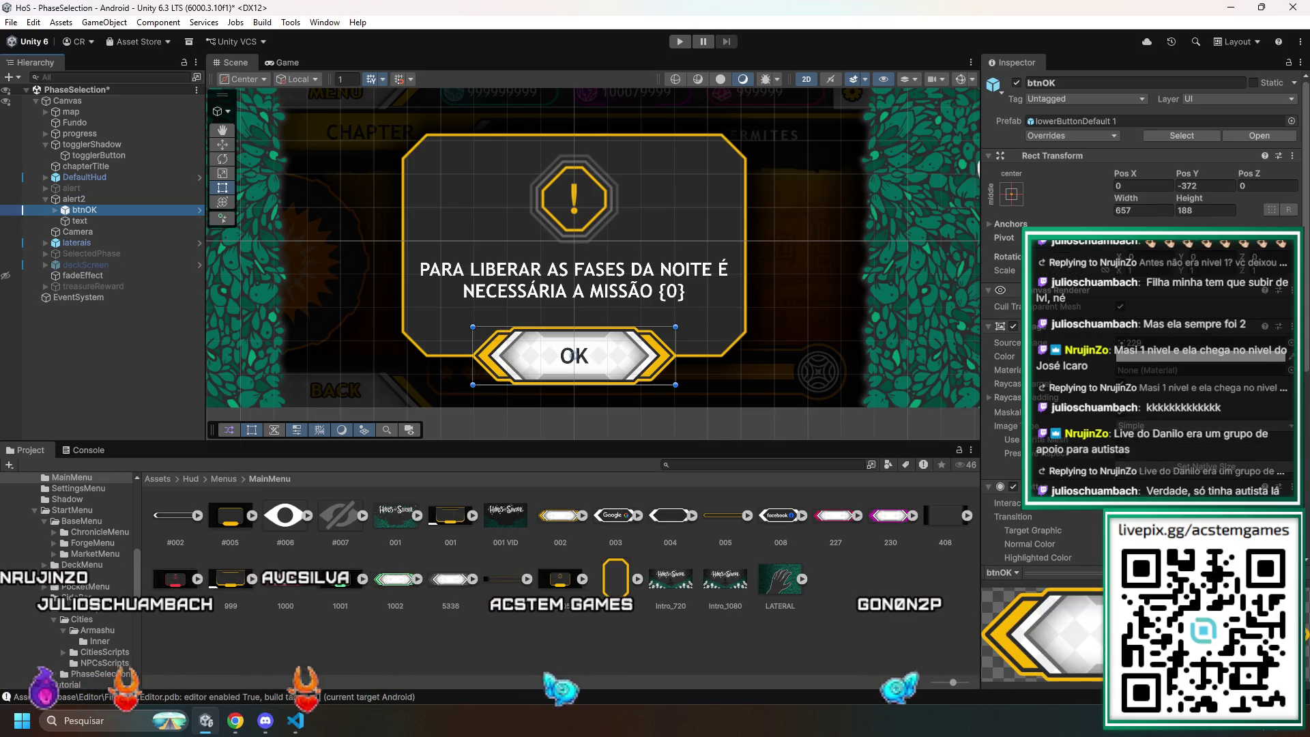
pyautogui.scroll(-5, 1041, 518)
pyautogui.scroll(-1, 1041, 524)
pyautogui.click(1234, 408)
pyautogui.click(1255, 431)
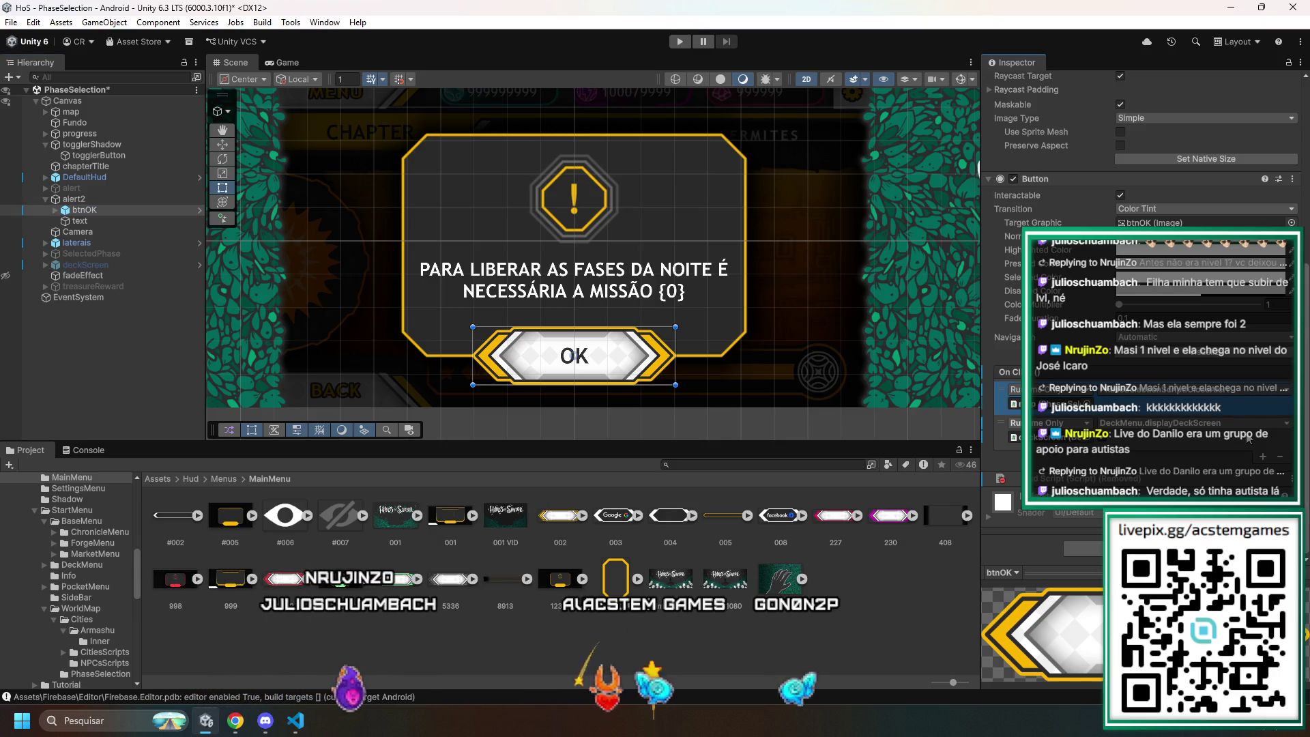
pyautogui.click(1280, 457)
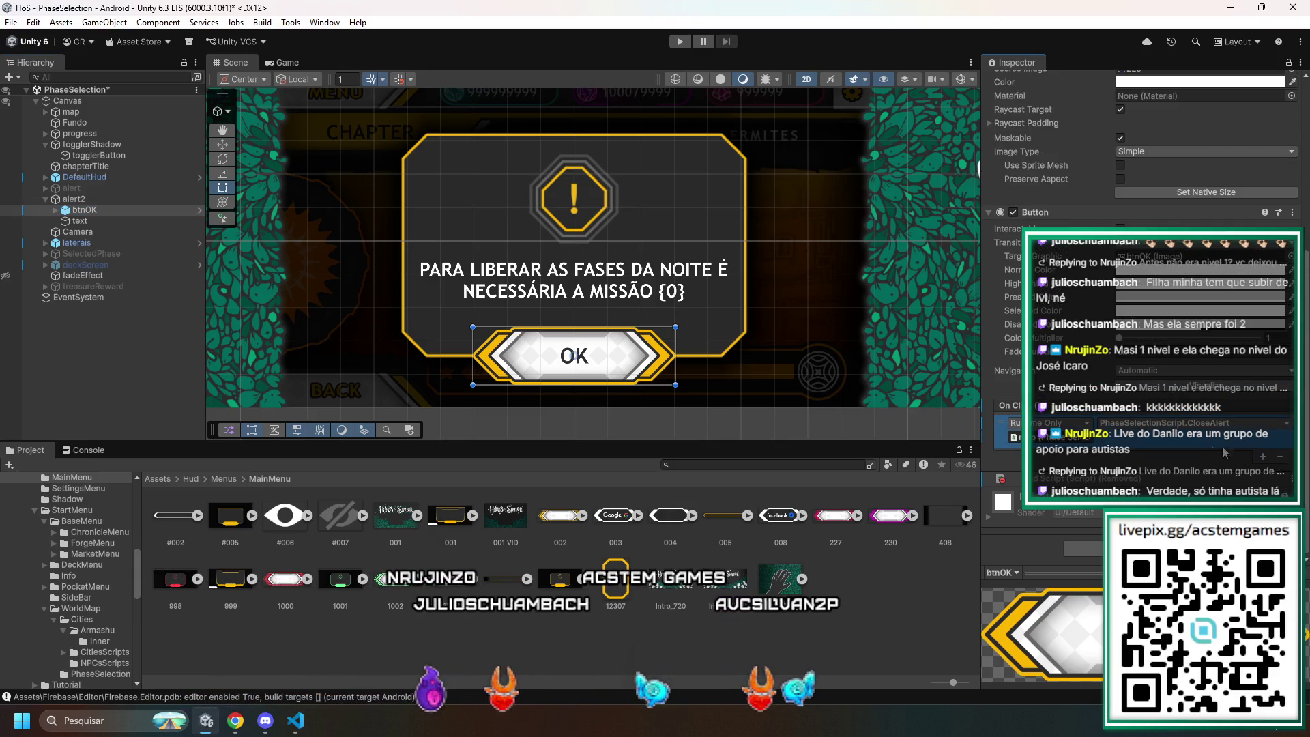
pyautogui.click(1283, 460)
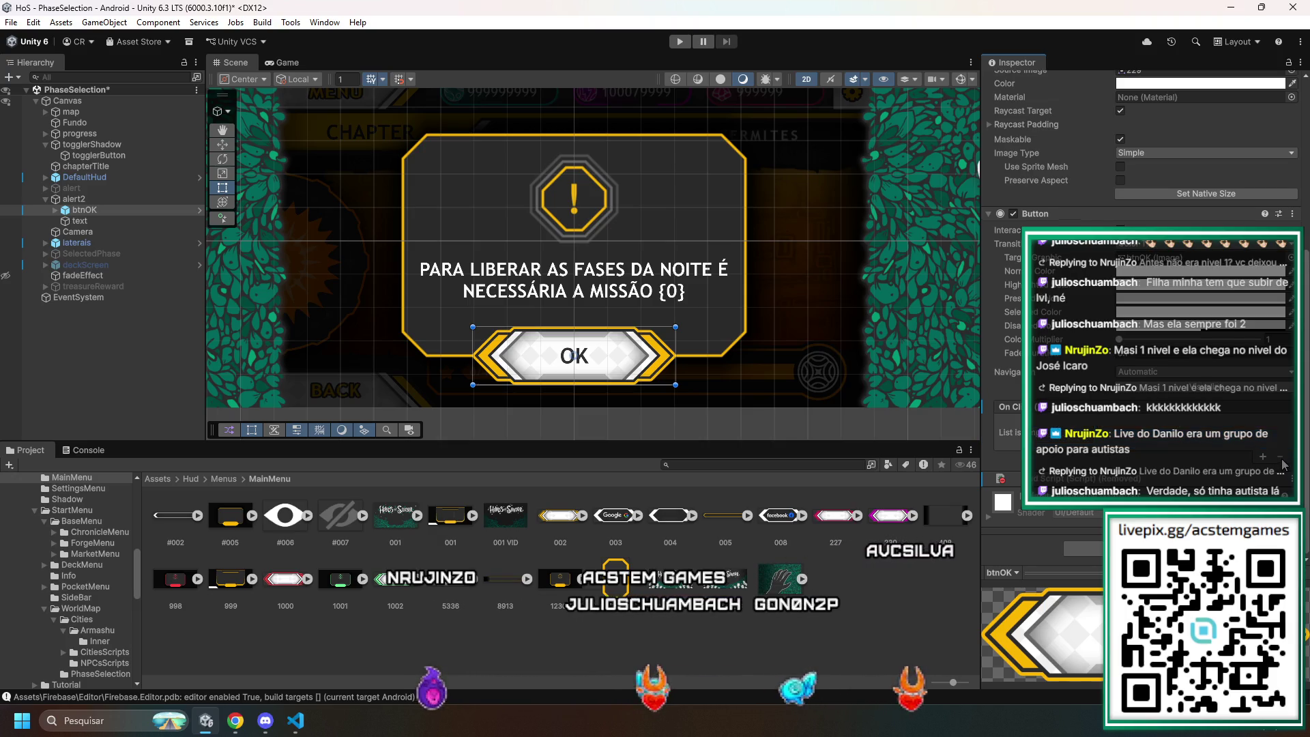
# - Add a new On Click entry targeting btnOK that calls GameObject.SetActive
pyautogui.click(1262, 456)
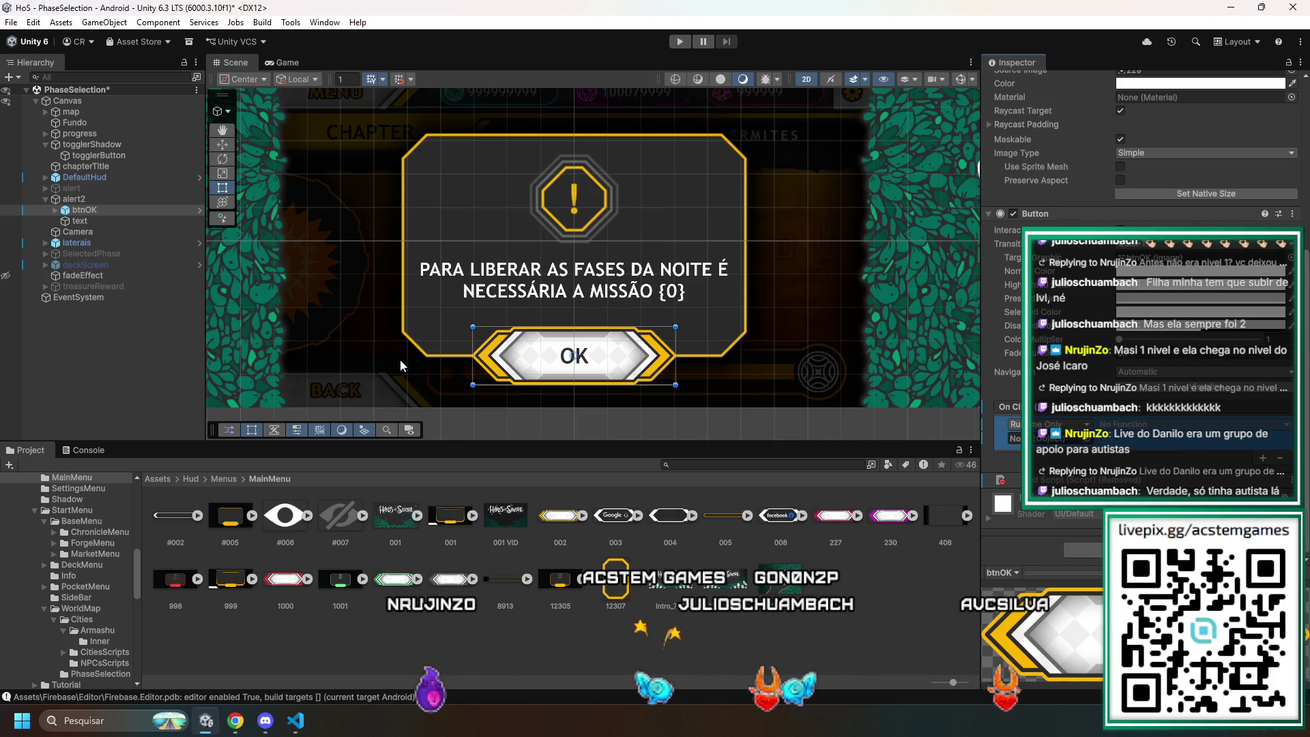
pyautogui.moveTo(75, 210); pyautogui.dragTo(570, 271)
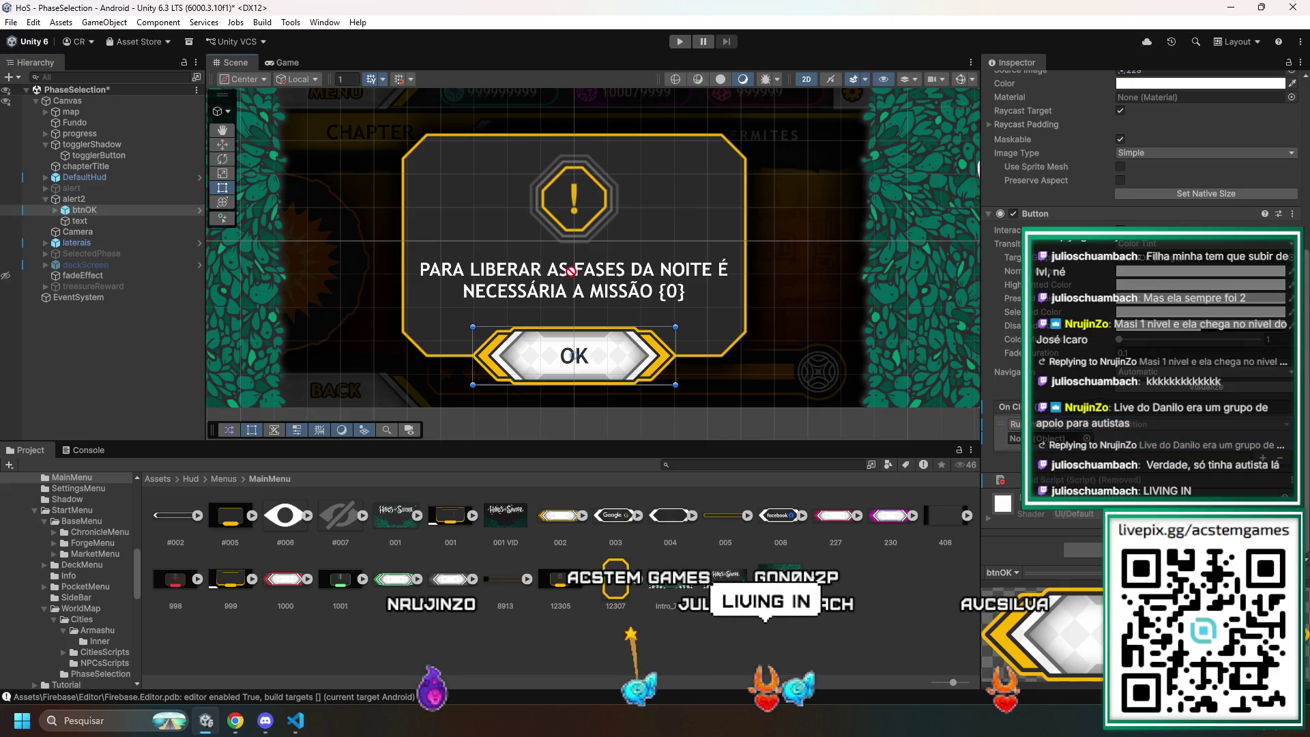
pyautogui.moveTo(1034, 424); pyautogui.dragTo(1054, 438)
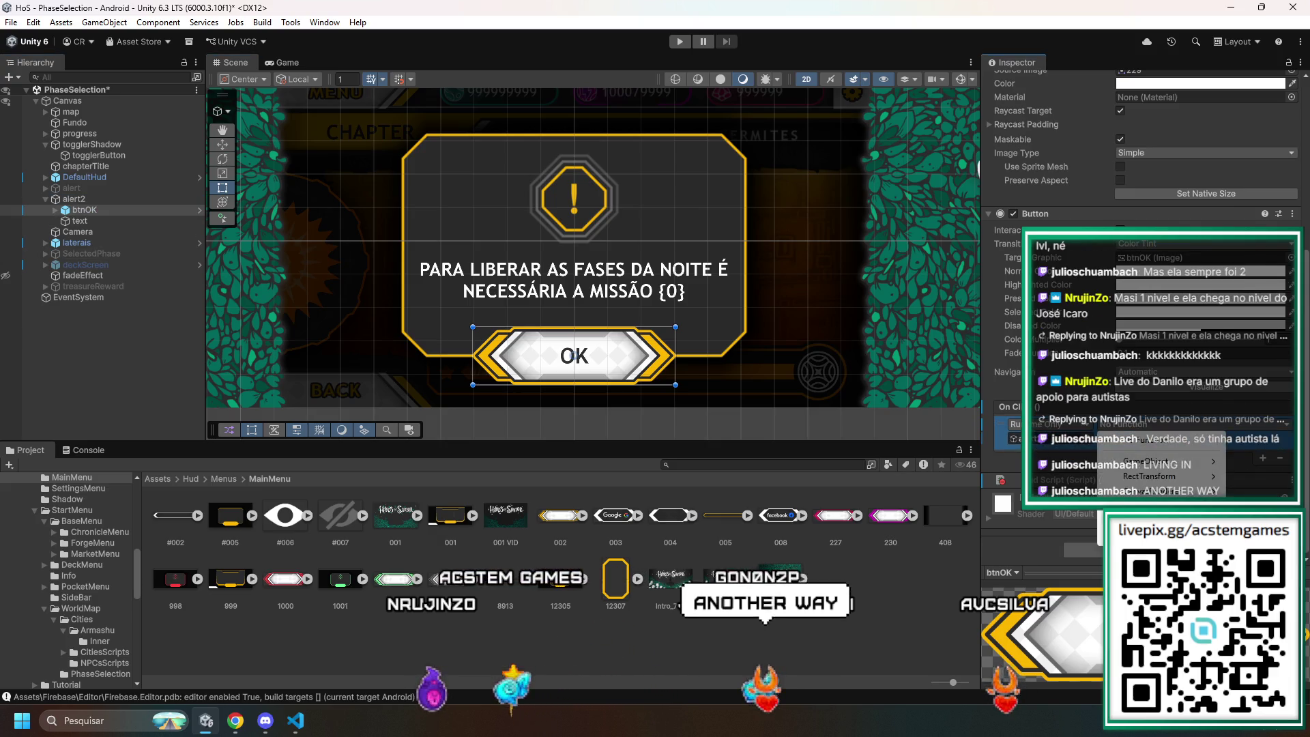
pyautogui.click(1161, 424)
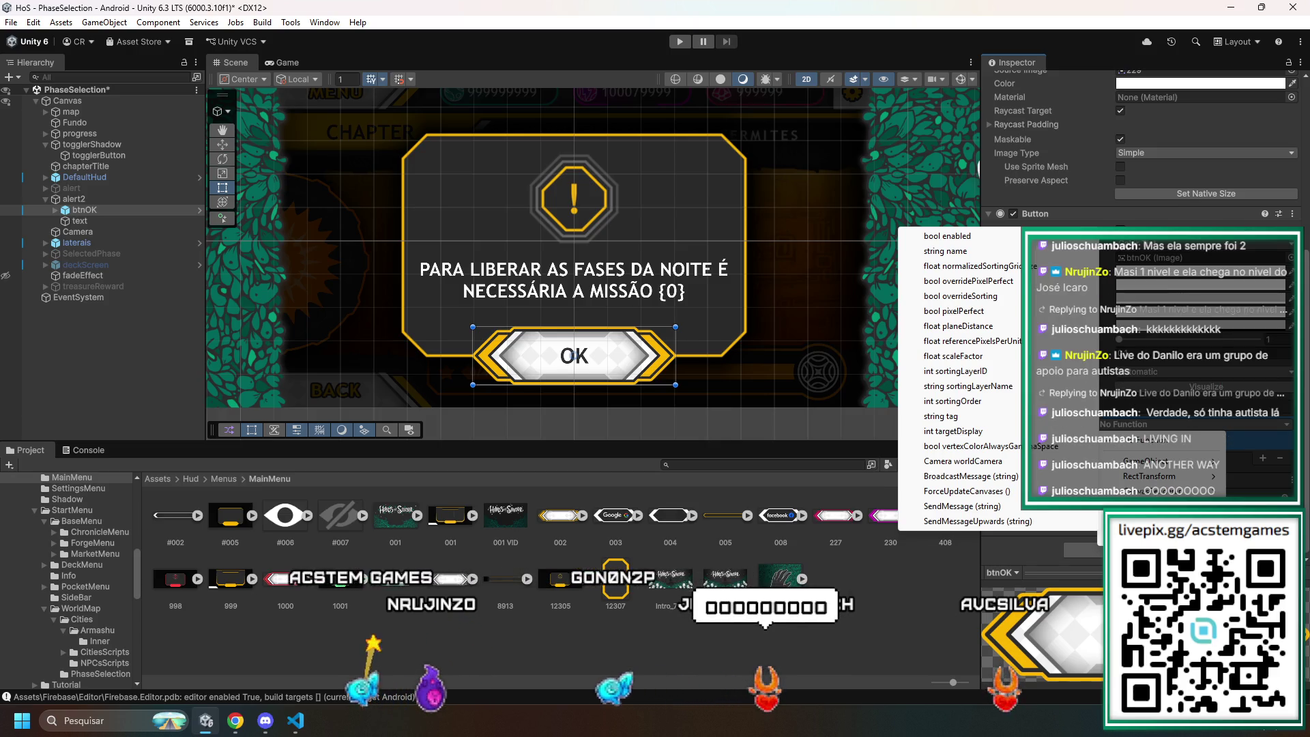
pyautogui.moveTo(1160, 506)
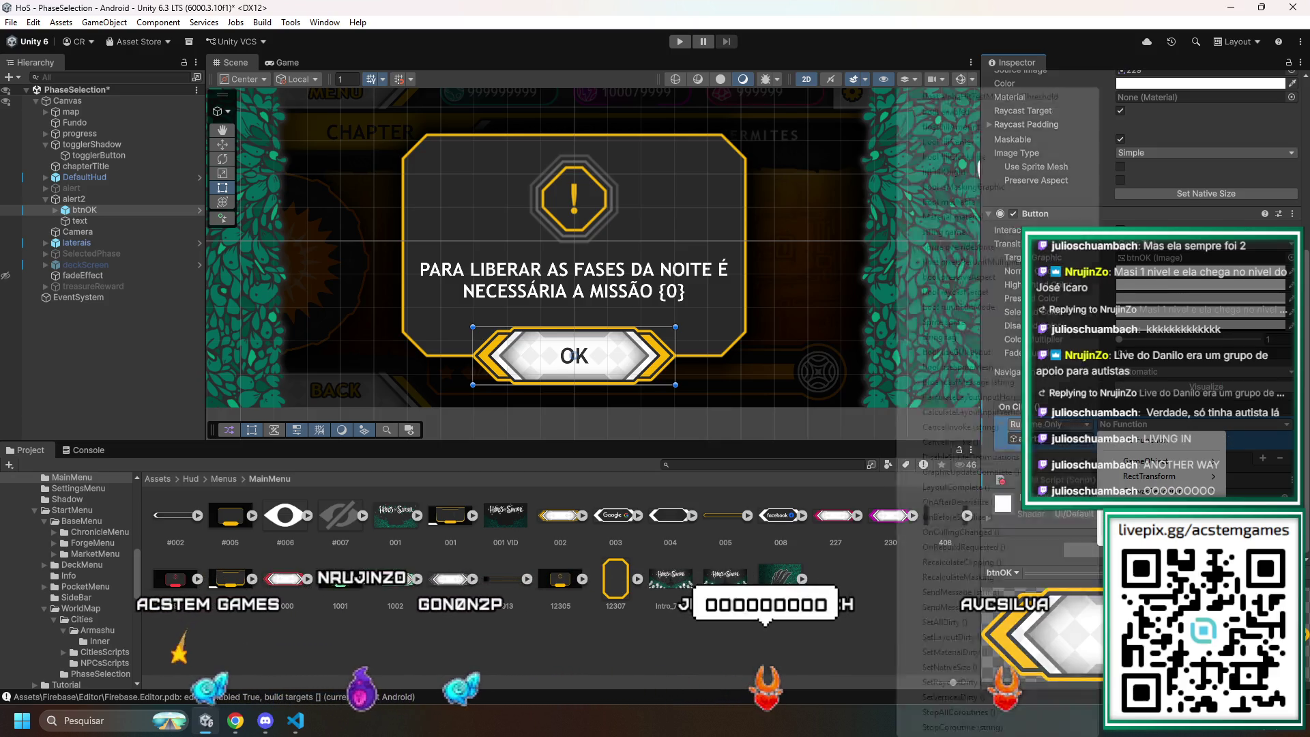
pyautogui.moveTo(1160, 536)
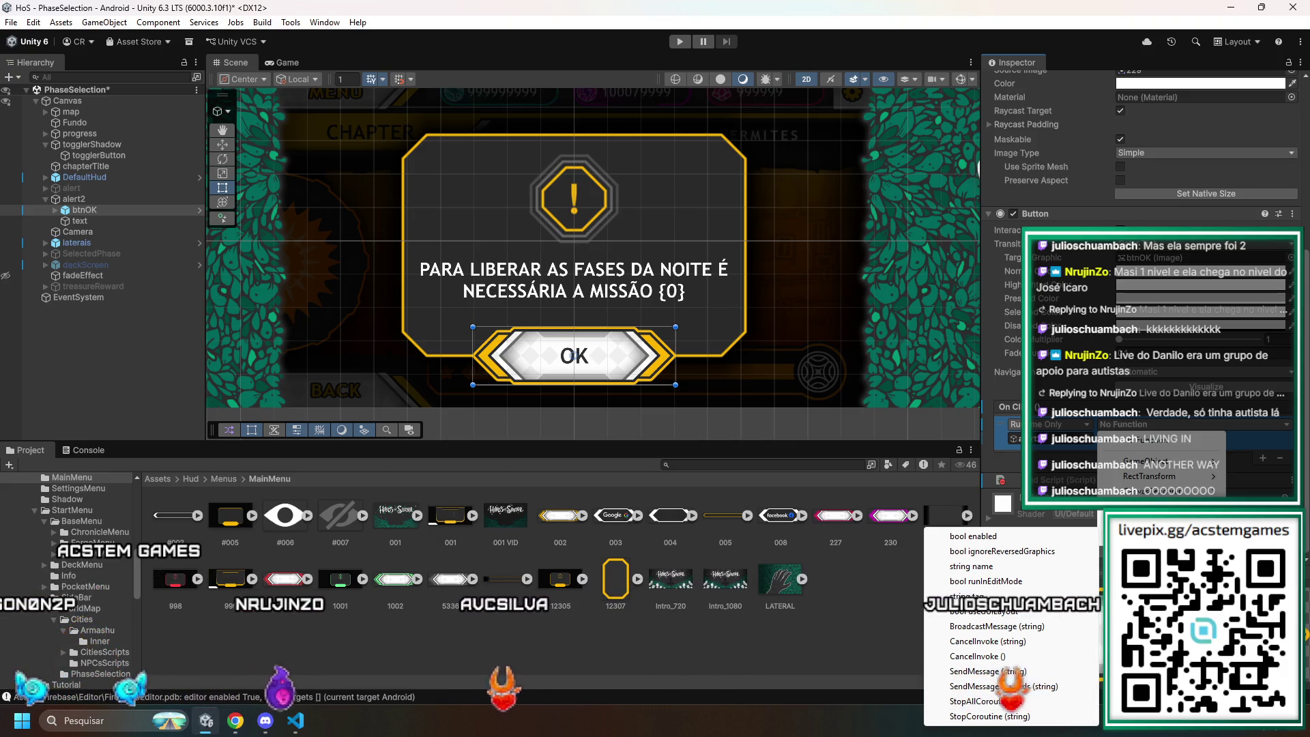
pyautogui.moveTo(1151, 464)
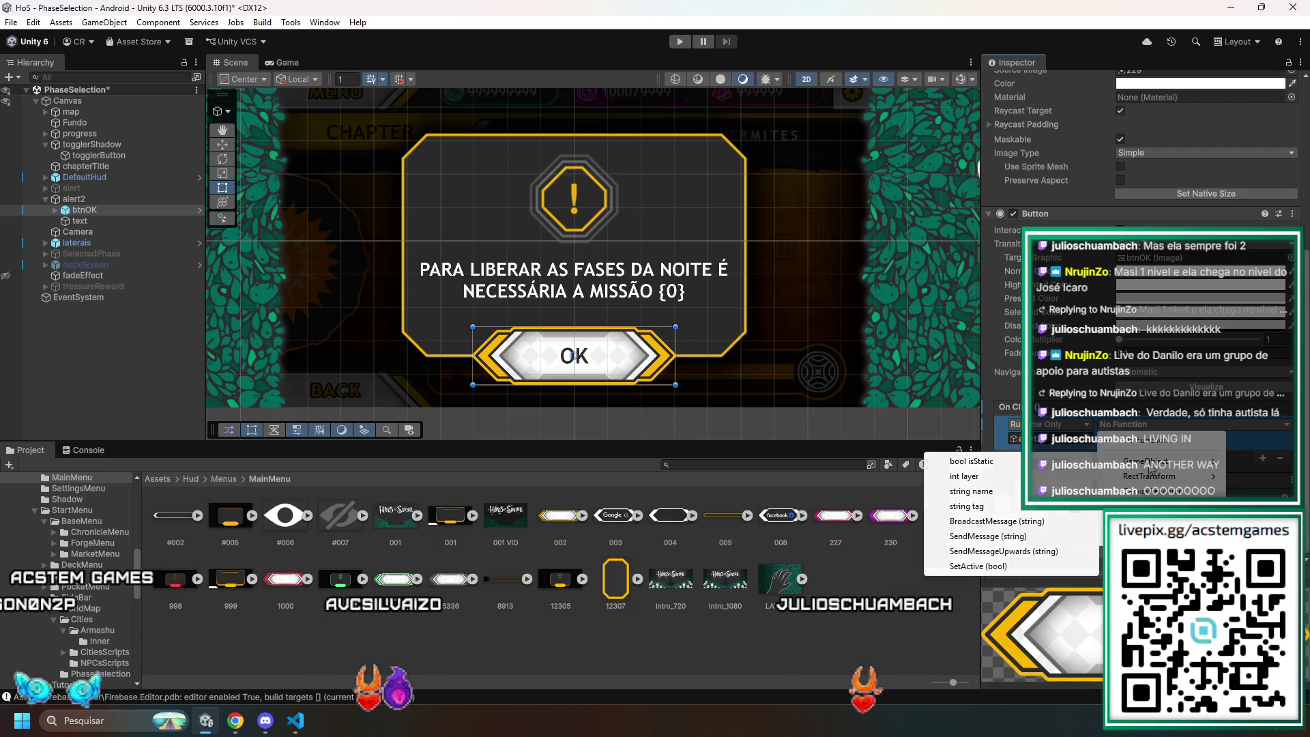
pyautogui.click(972, 566)
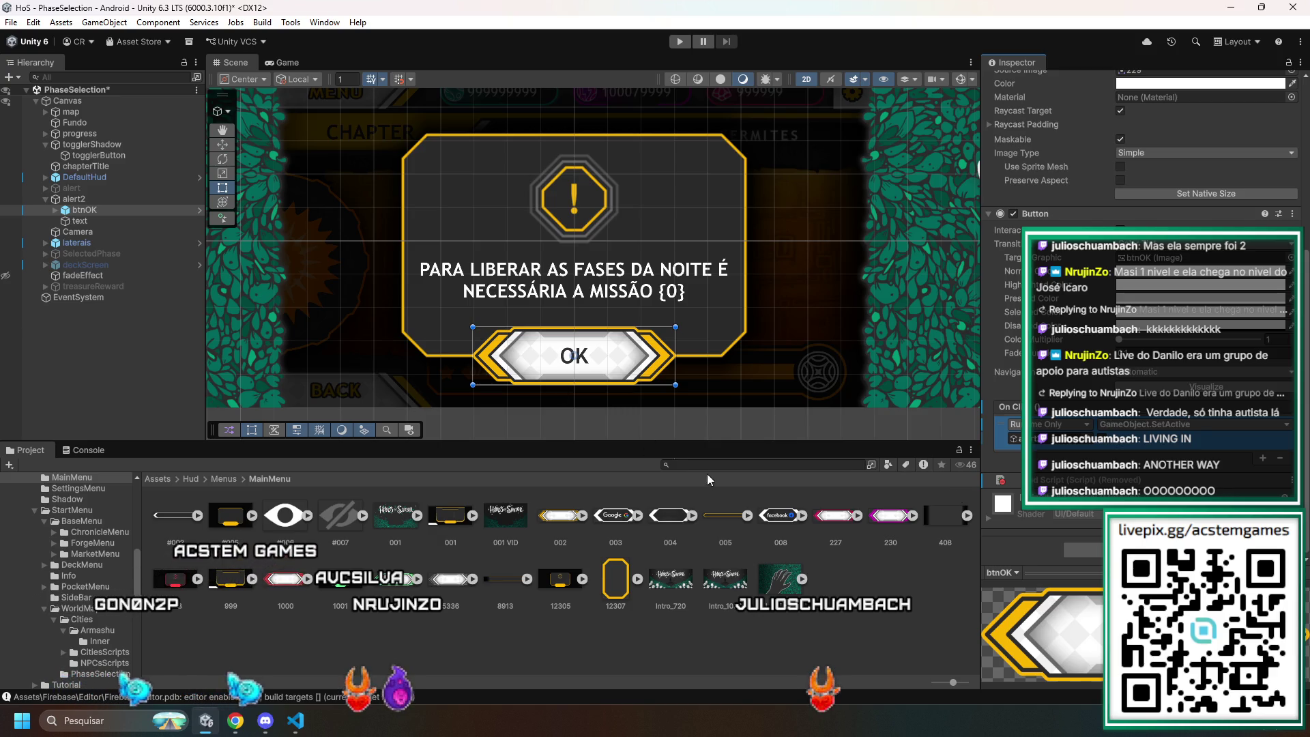
pyautogui.click(68, 111)
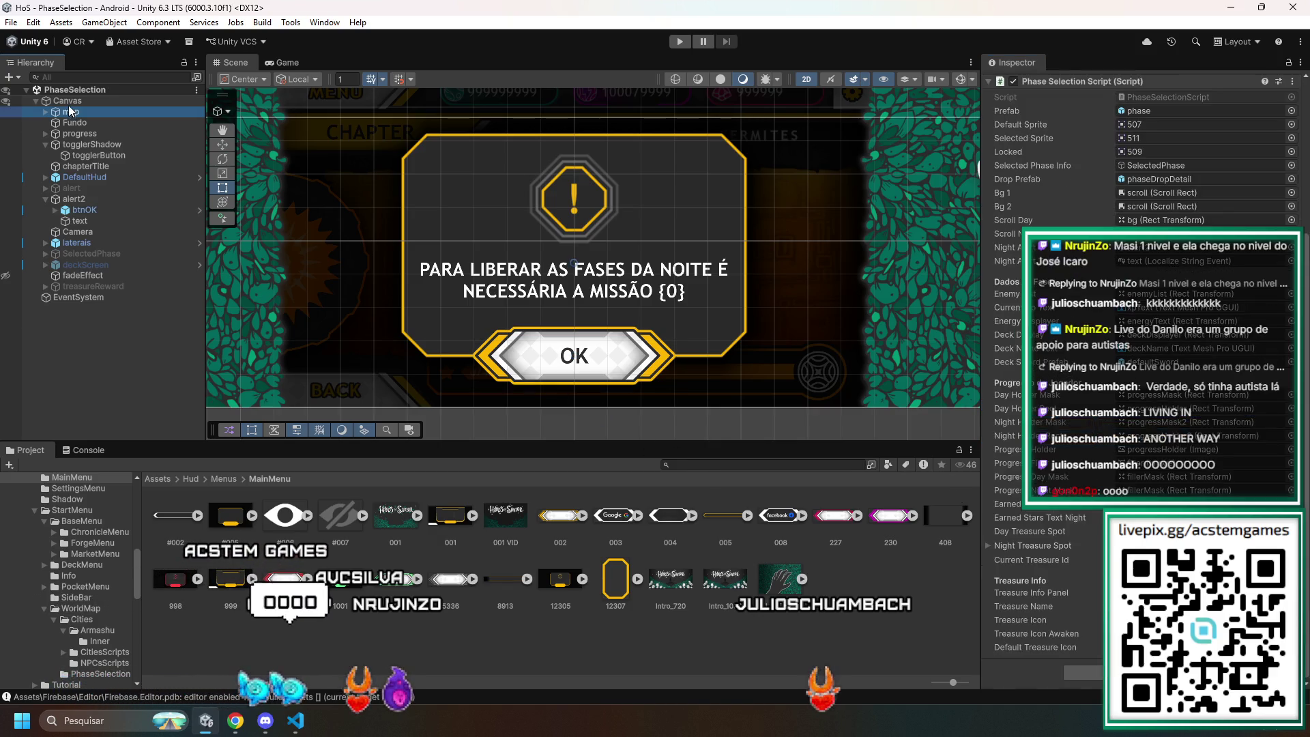
# - Deactivate the alert2 popup and save the PhaseSelection scene
pyautogui.click(71, 198)
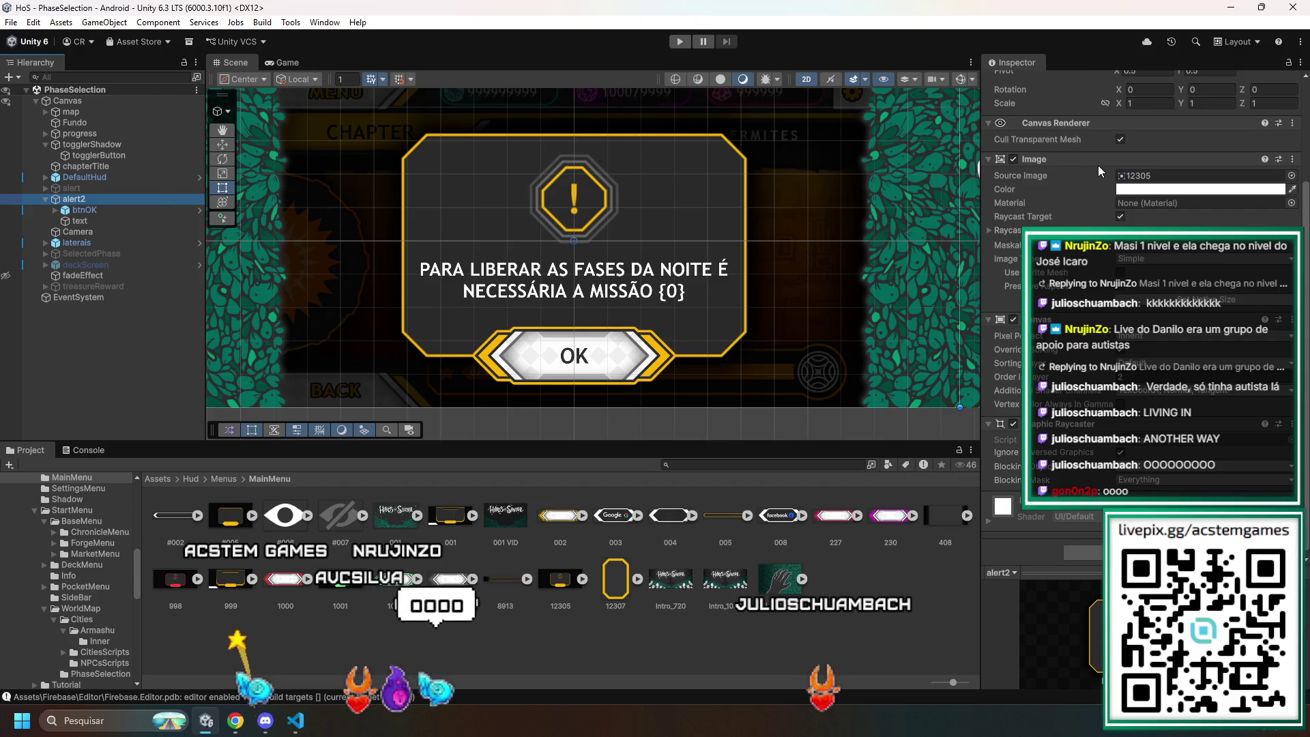
pyautogui.scroll(5, 1100, 171)
pyautogui.click(1017, 83)
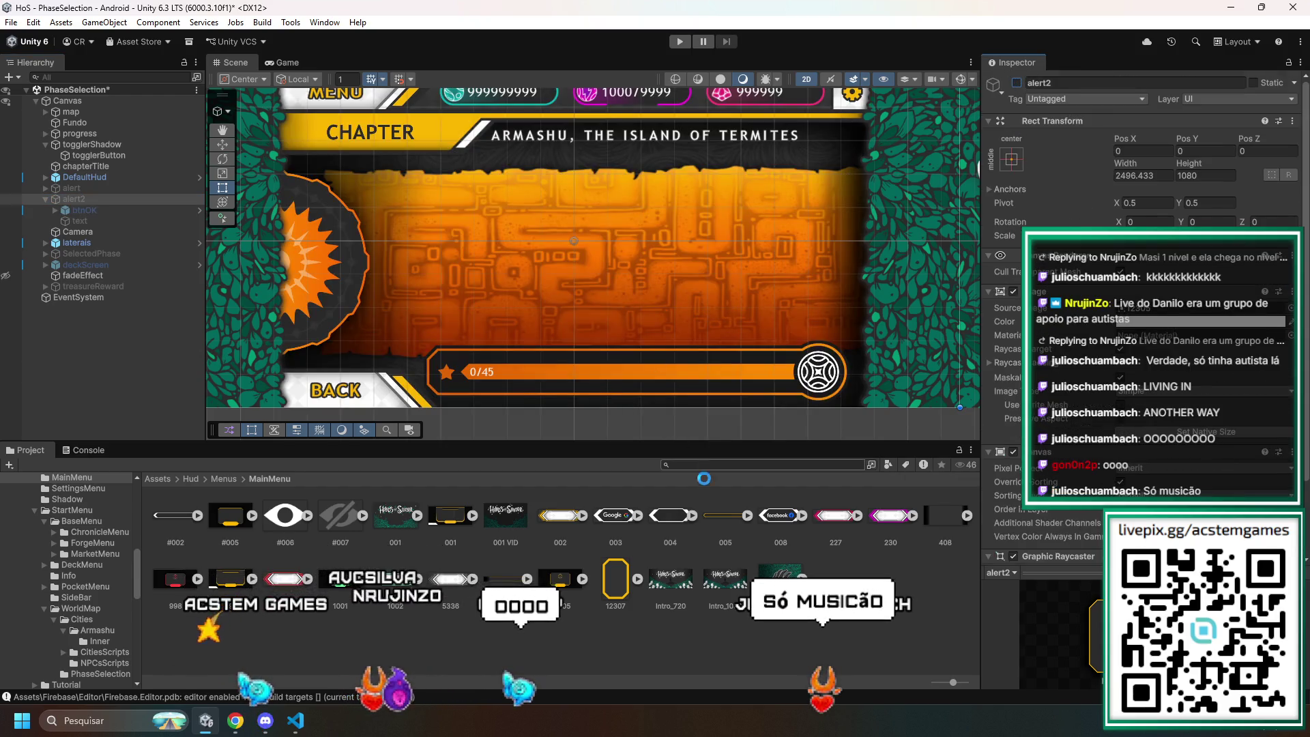
pyautogui.hotkey('ctrl', 's')
# - Find and open the LoadingScreen scene from the Project search, then enter Play mode
pyautogui.click(735, 464)
pyautogui.write('LOADIN')
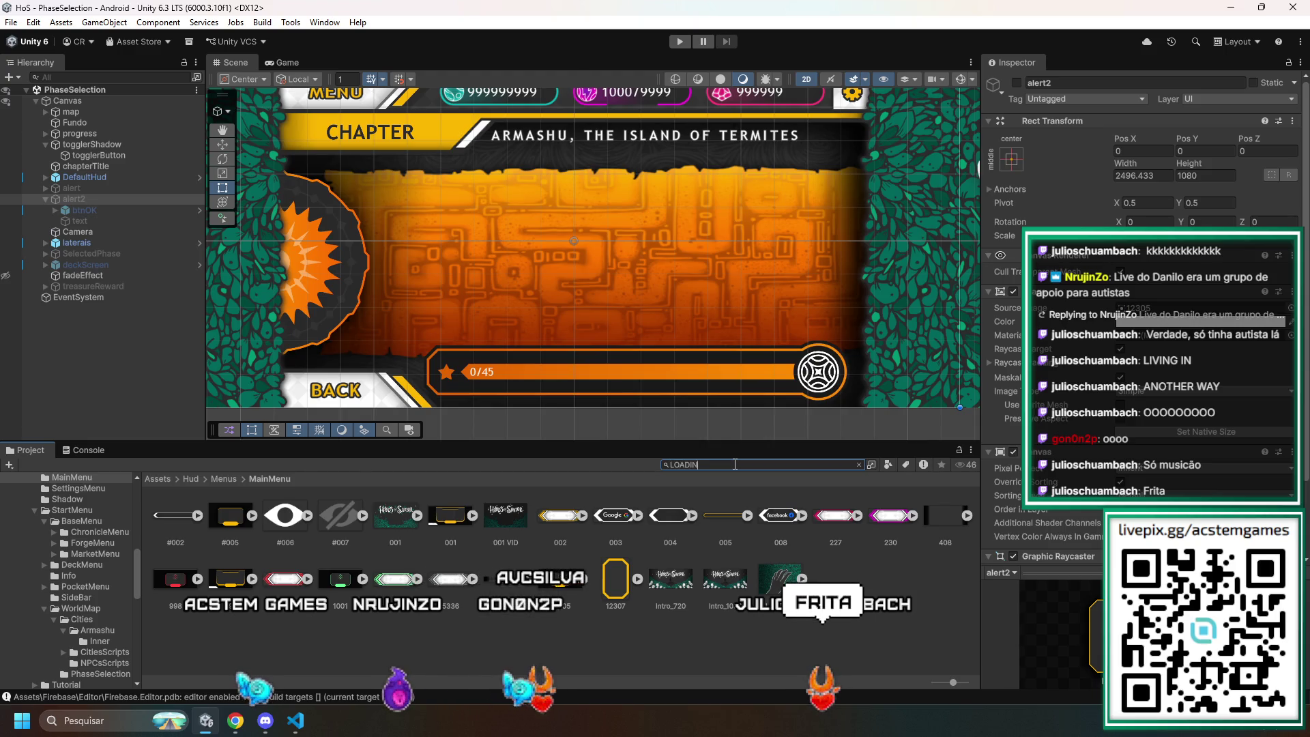
pyautogui.write('G')
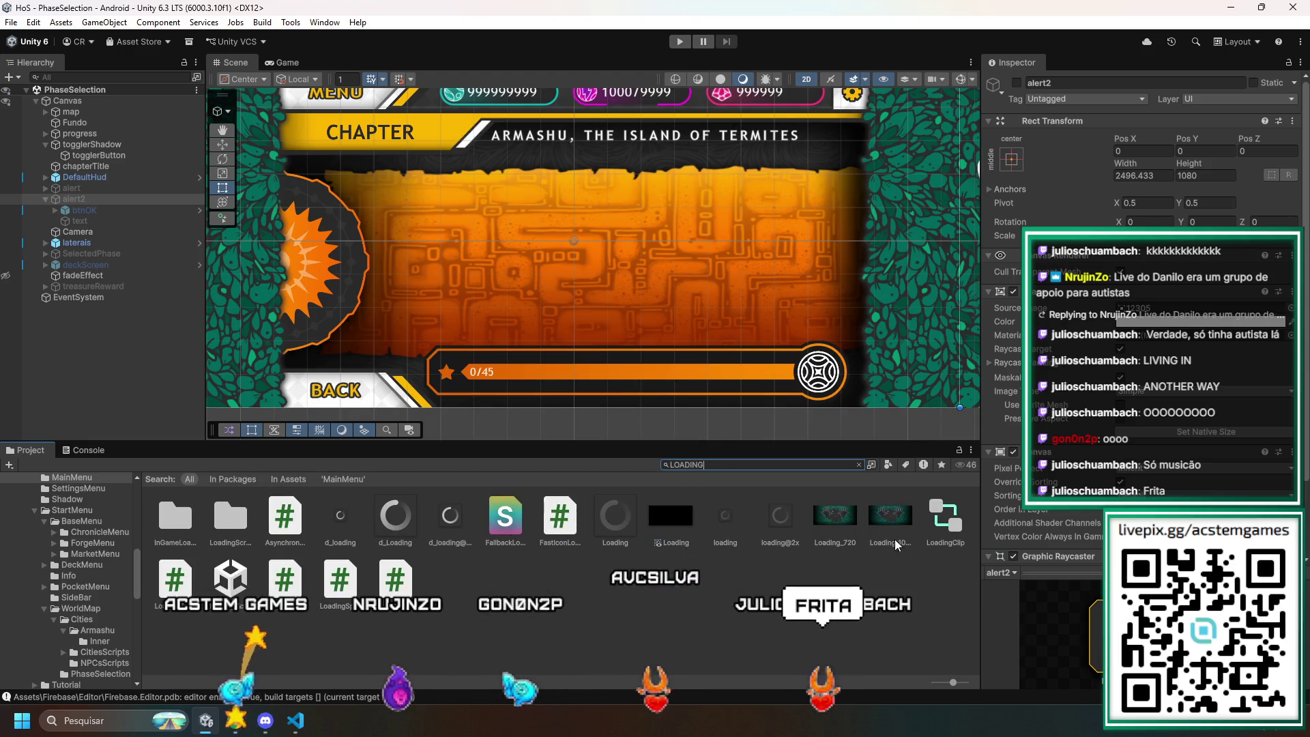
pyautogui.doubleClick(240, 579)
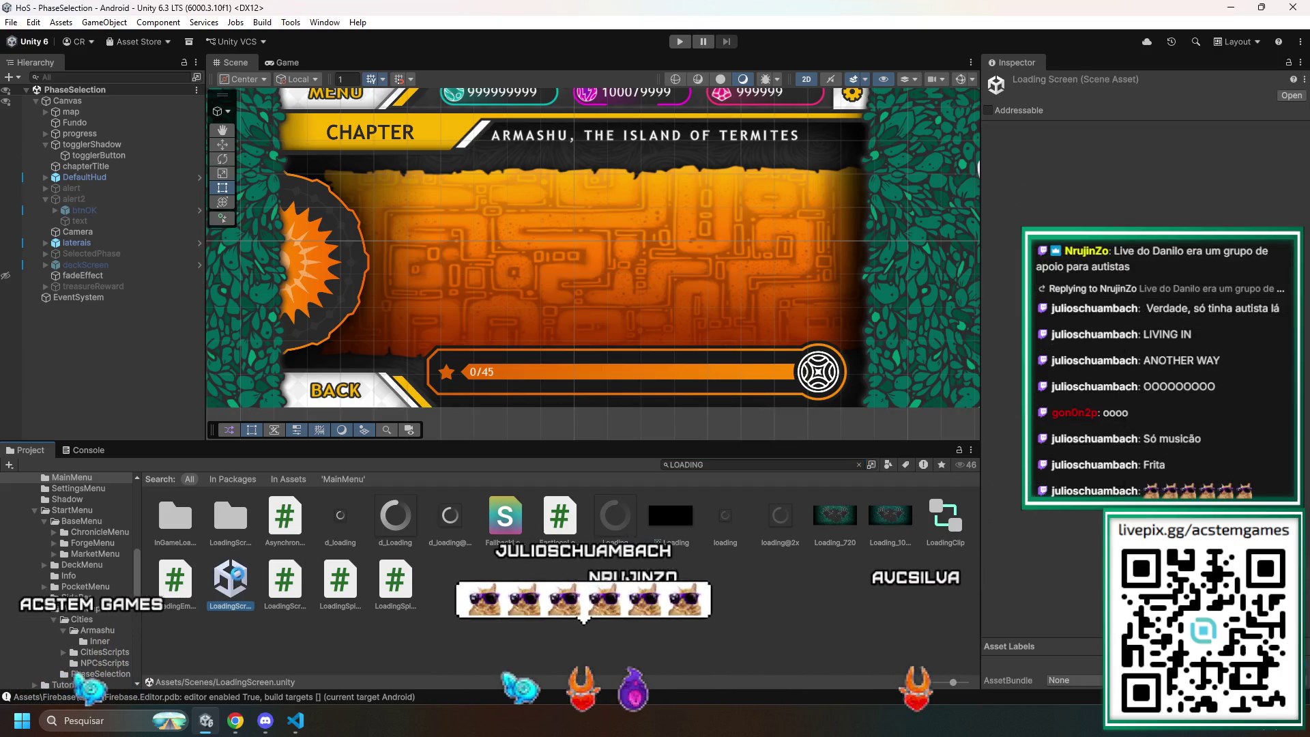
pyautogui.click(672, 43)
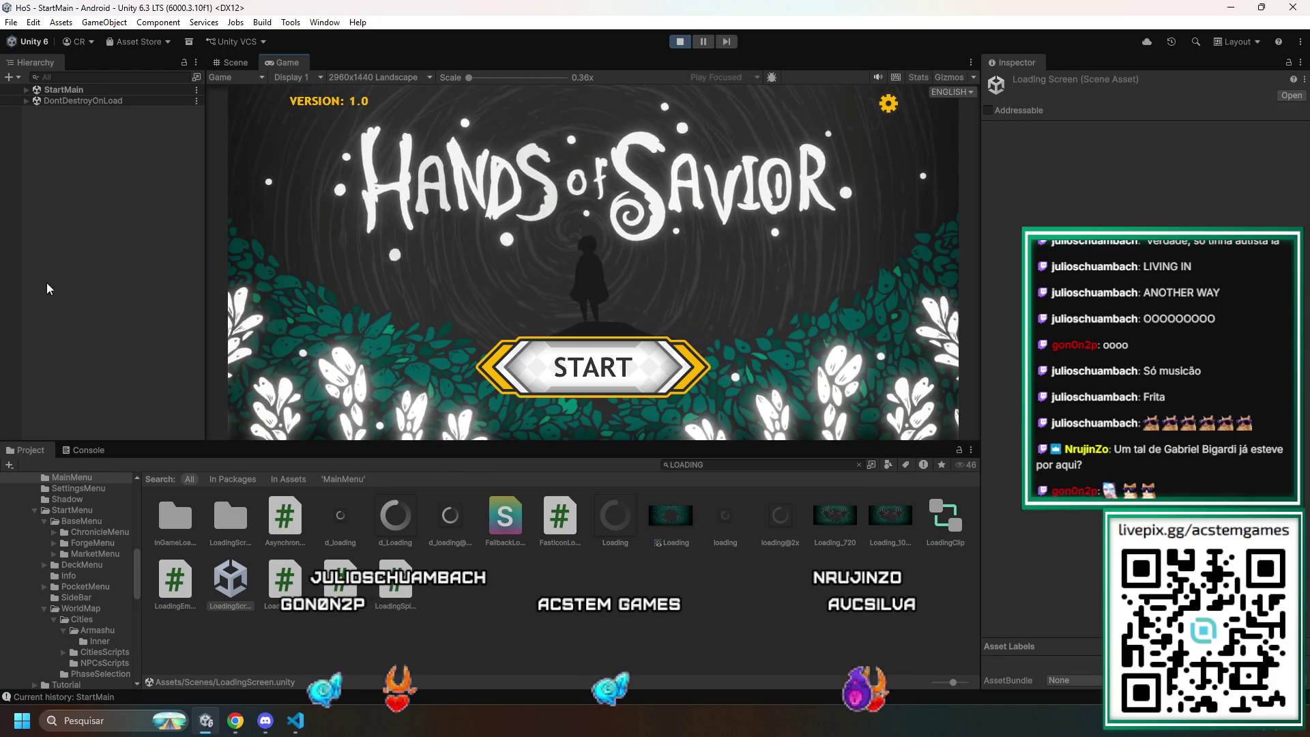
# - Go through START, WORLD and GO! to Chapter 1's Armashu map and toggle the night phase
pyautogui.click(599, 386)
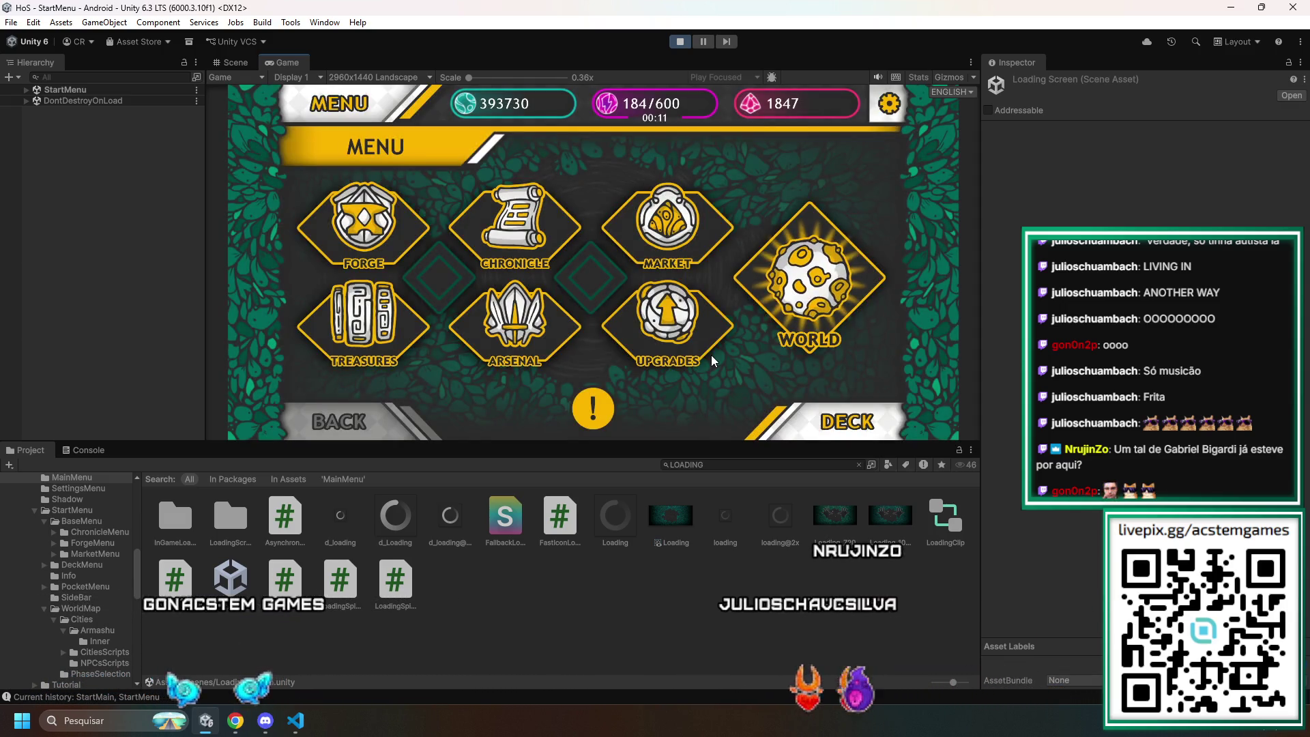
pyautogui.click(818, 301)
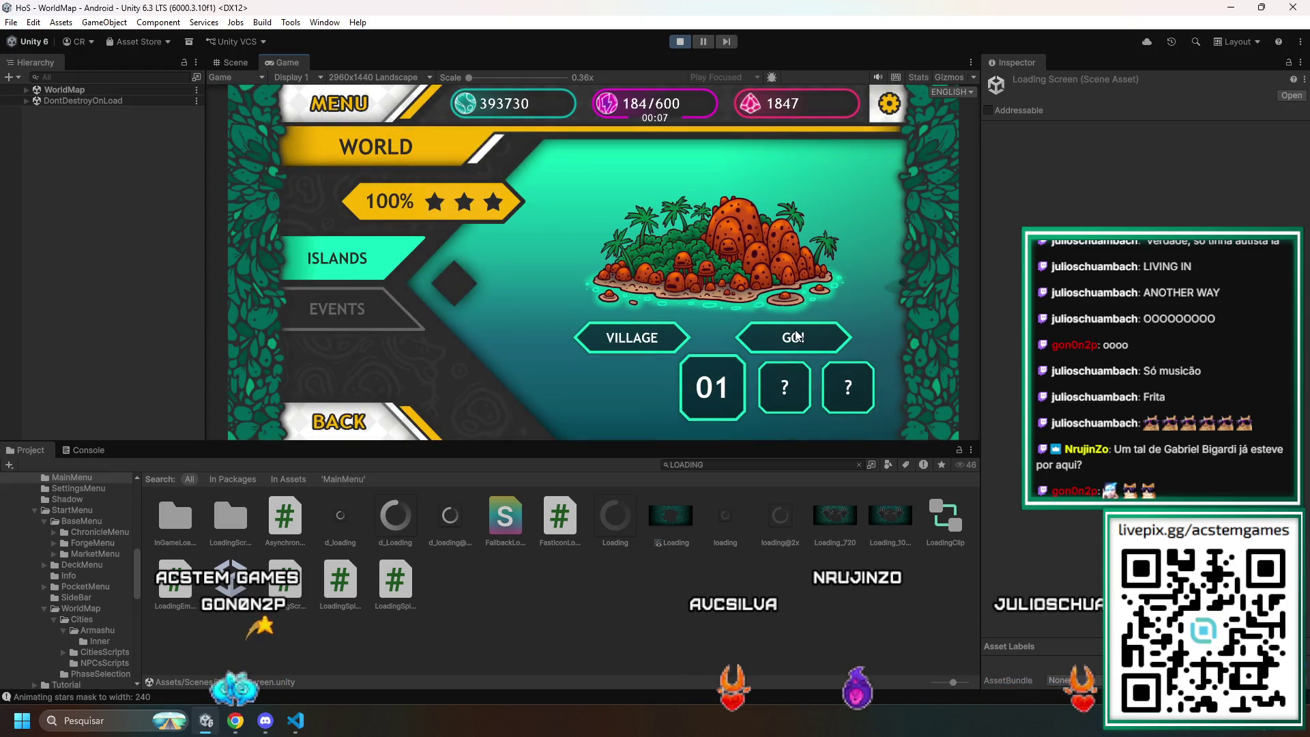
pyautogui.click(796, 332)
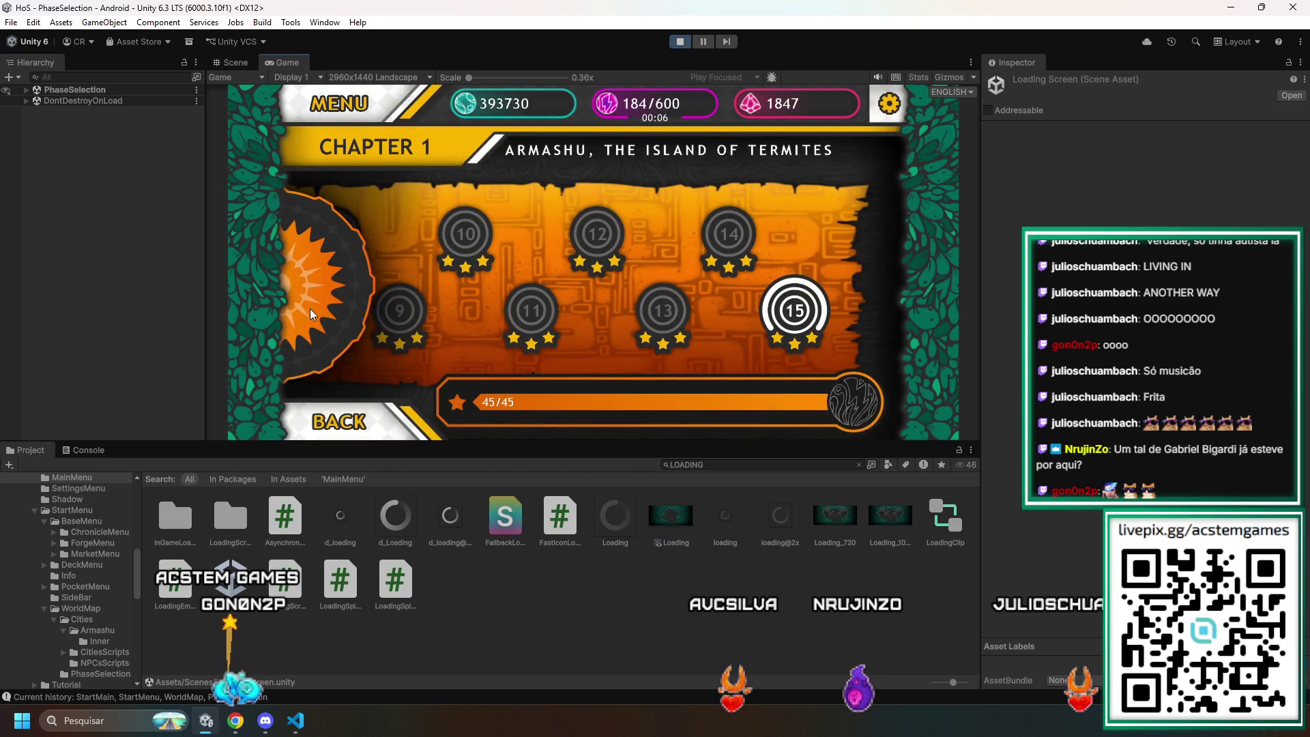
pyautogui.click(324, 274)
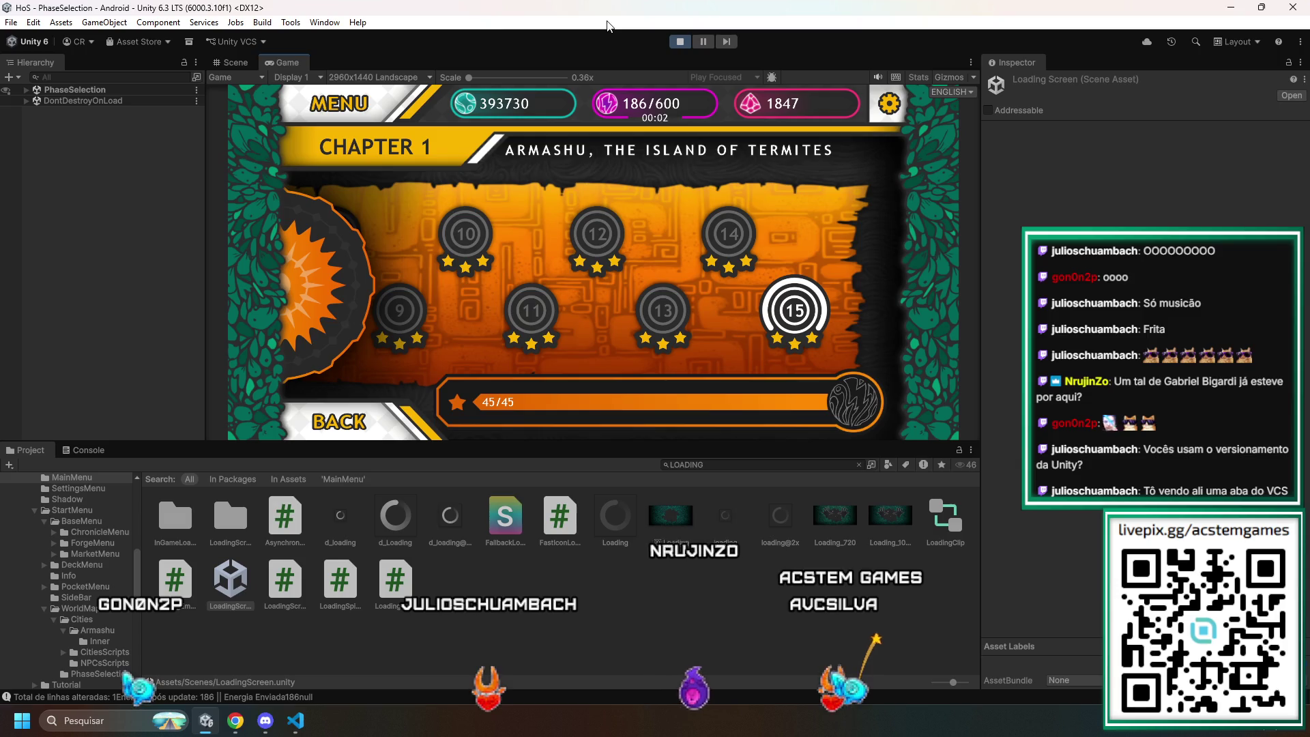
# - Open and close the Unity Version Control dropdown, then return to Visual Studio Code
pyautogui.click(244, 43)
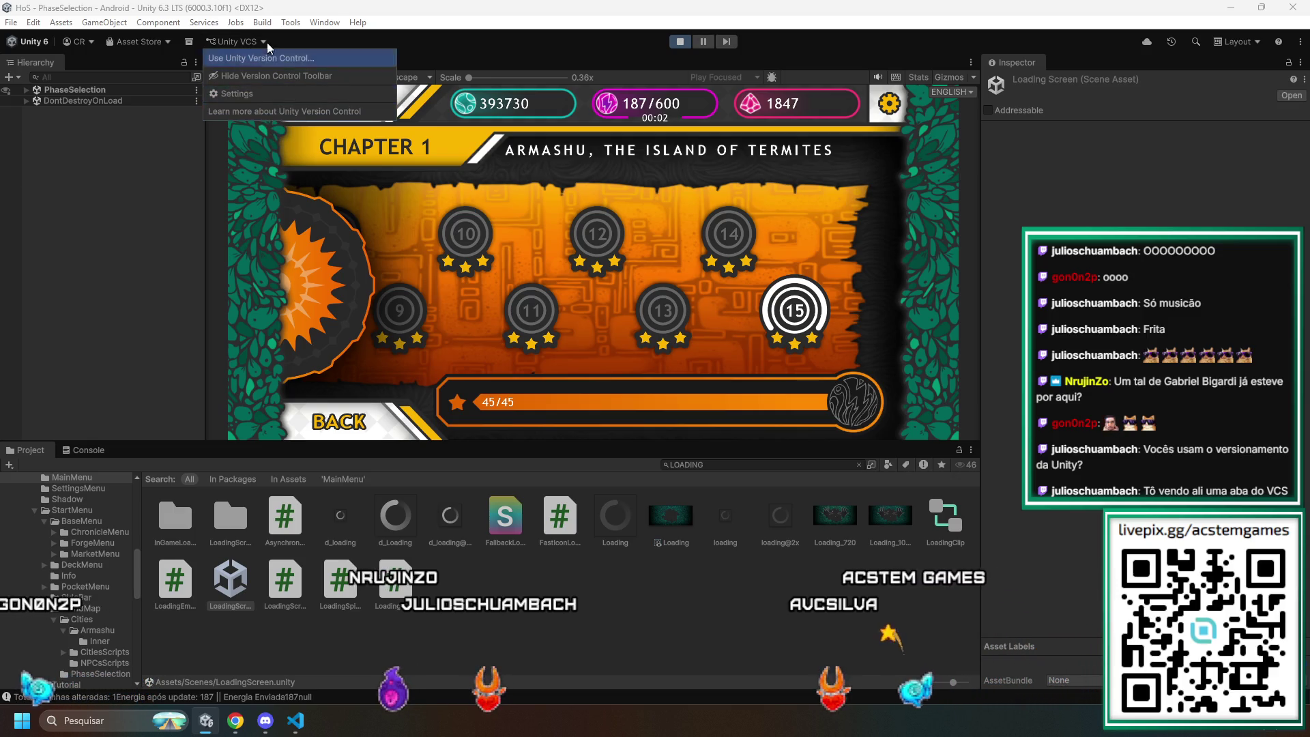
pyautogui.click(1088, 318)
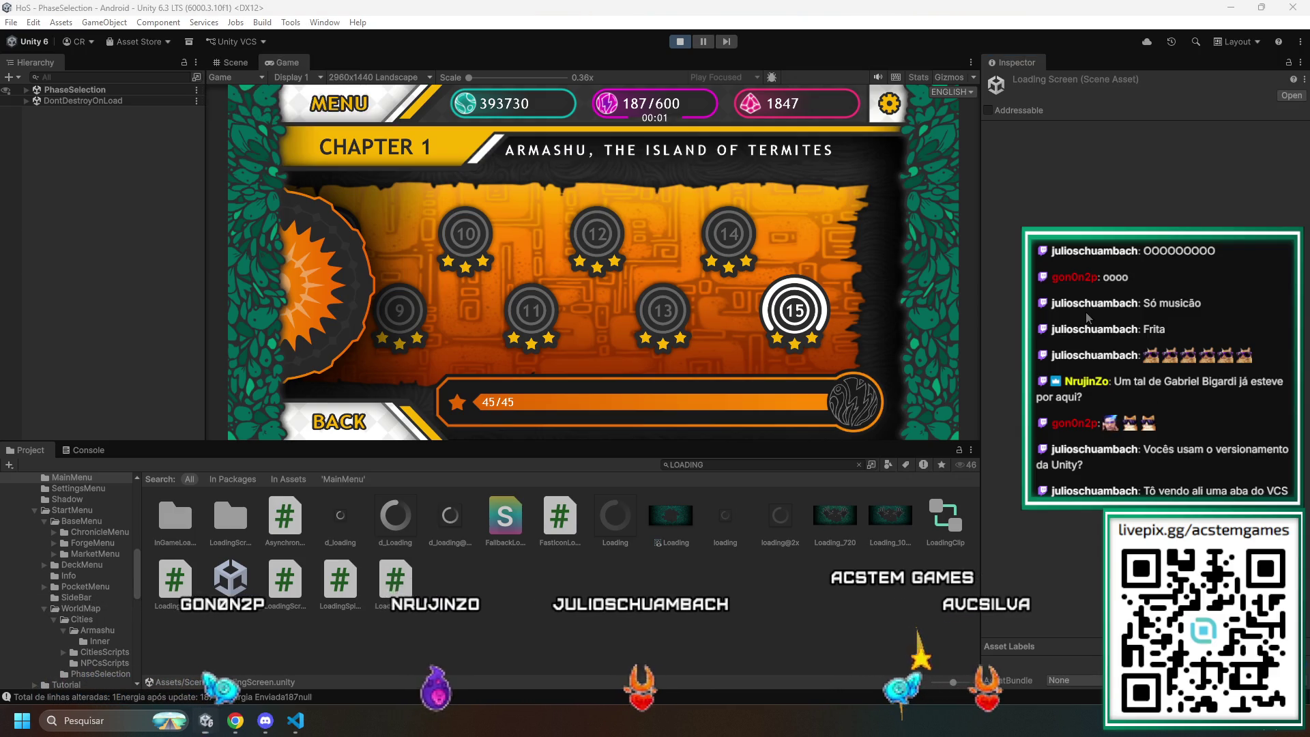
pyautogui.hotkey('alt', 'Tab')
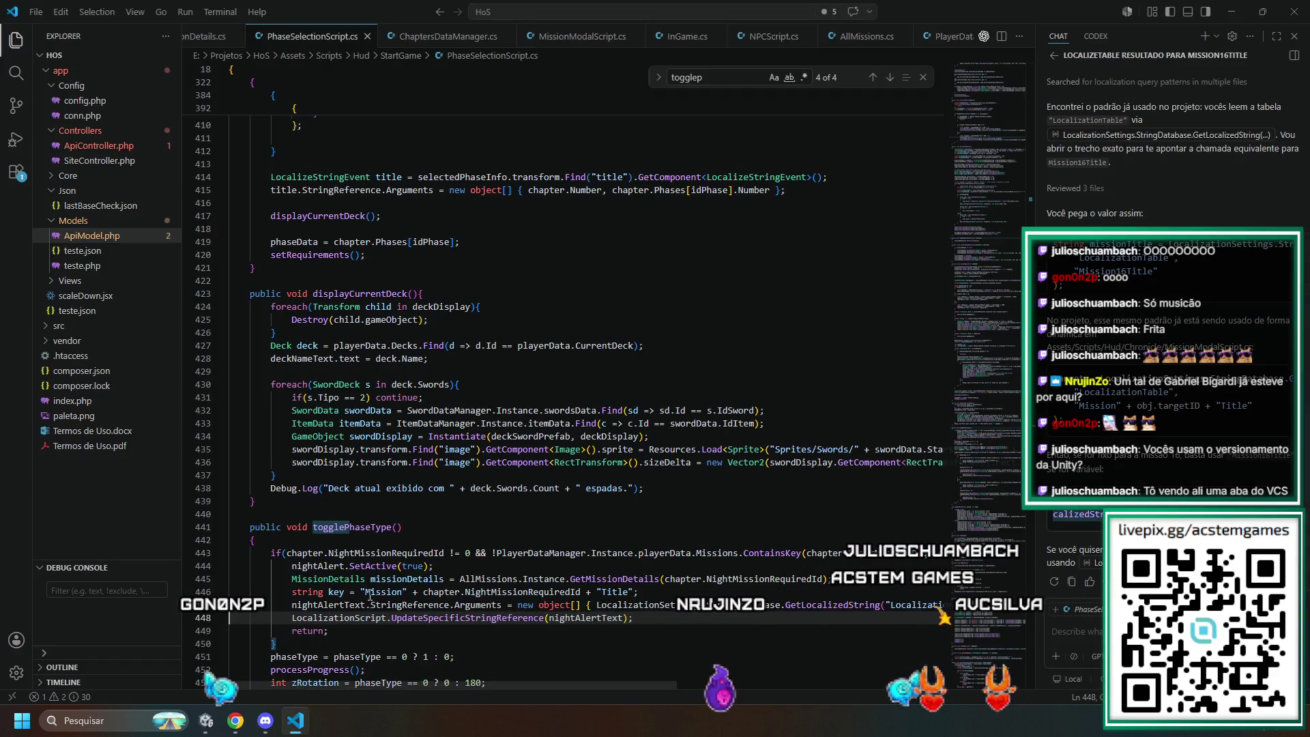
# - Insert Debug.Log("Toggling phase type. Current type: " + phaseType); above the night-mission check
pyautogui.press('End')
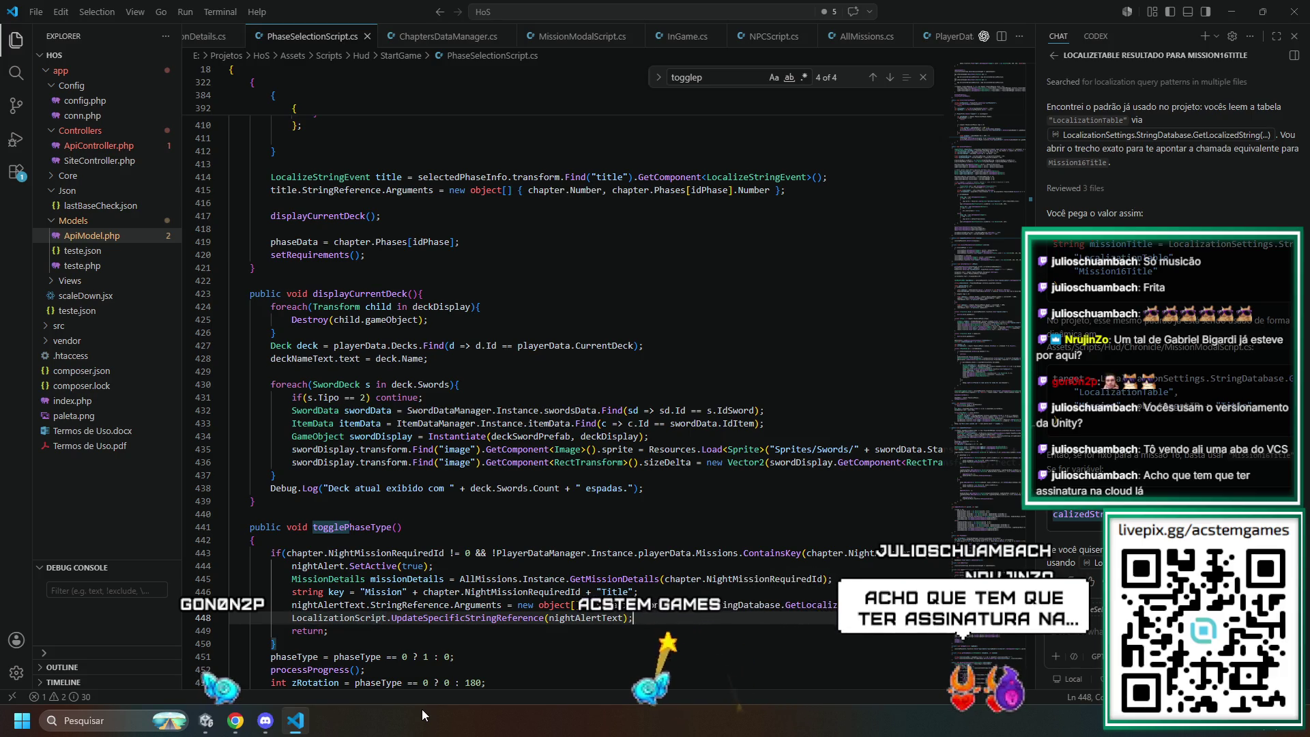
pyautogui.press('Up')
pyautogui.press('Home')
pyautogui.press('Up')
pyautogui.press('Up')
pyautogui.press('Up')
pyautogui.press('Up')
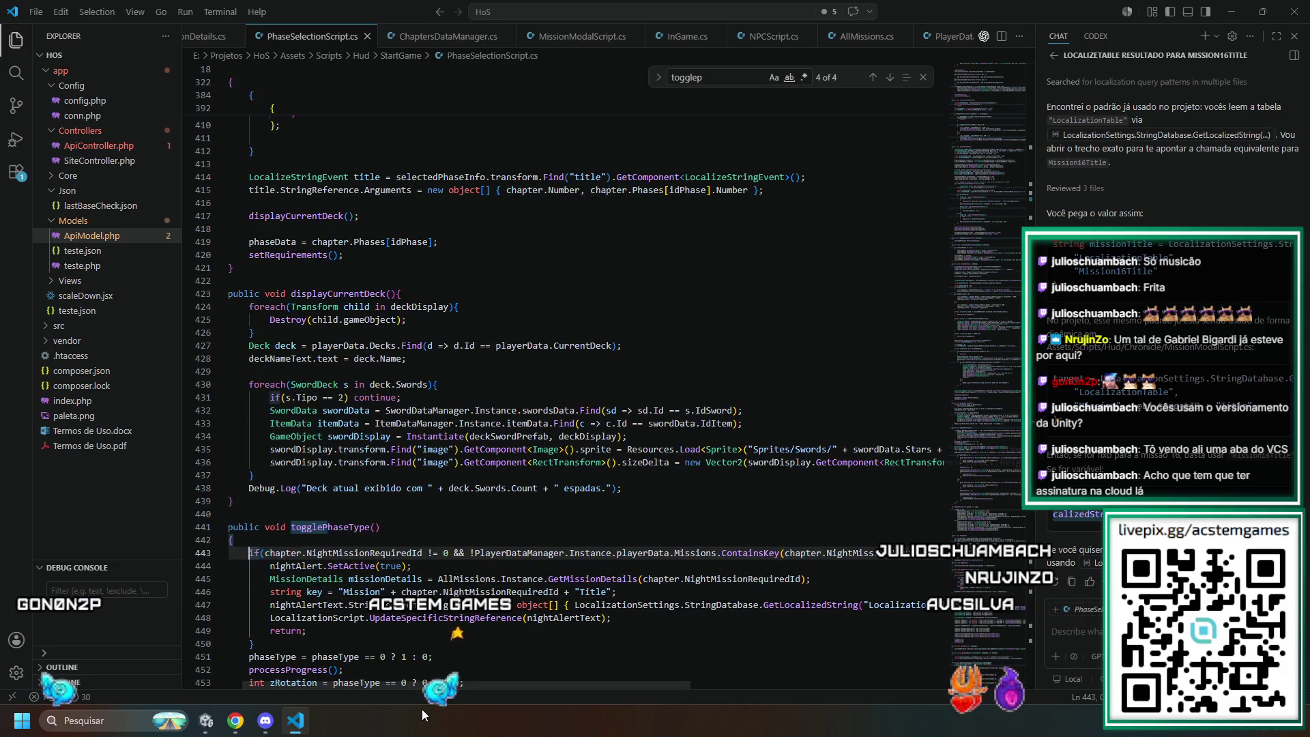
pyautogui.press('Home')
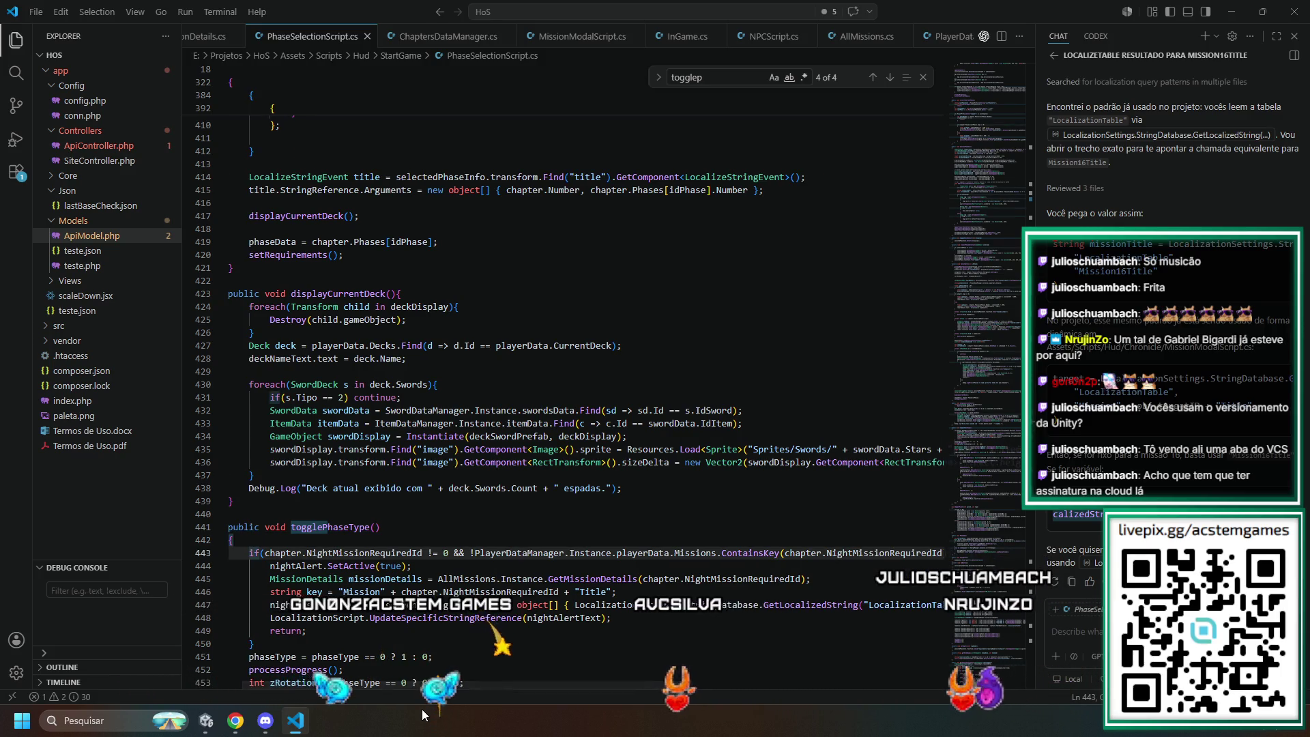
pyautogui.press('Return')
pyautogui.press('Up')
pyautogui.write('De')
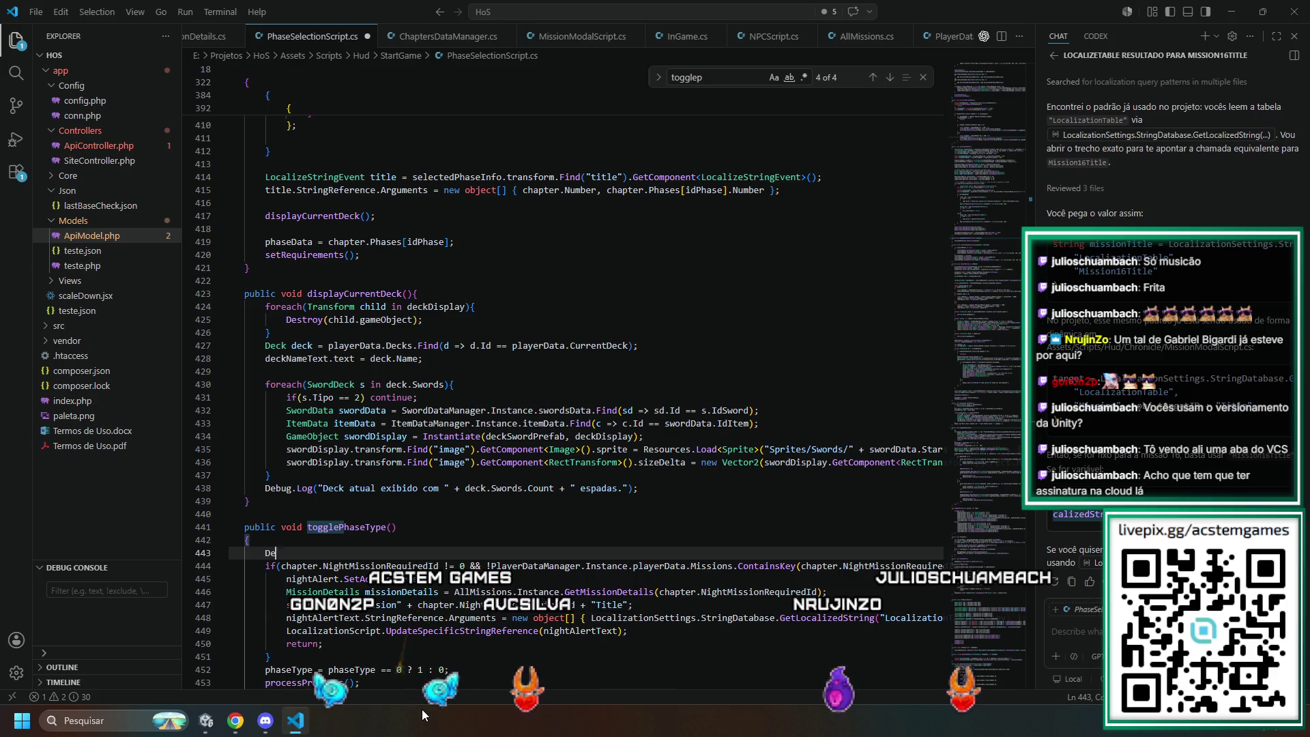
pyautogui.write('bug.Log("Toggling phase type. Current type: " + phaseType);')
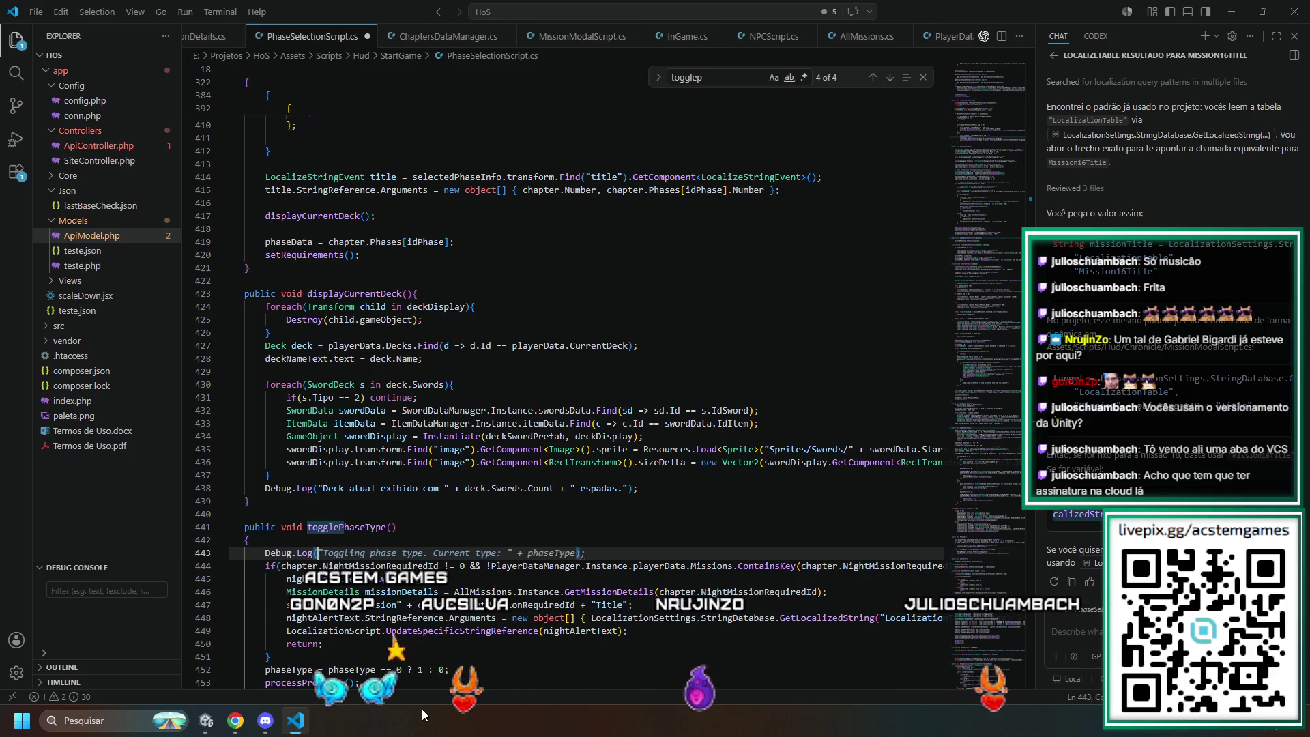
# - Add a second Debug.Log for NightMissionRequiredId from the Copilot suggestion and save the script
pyautogui.press('Return')
pyautogui.write('D')
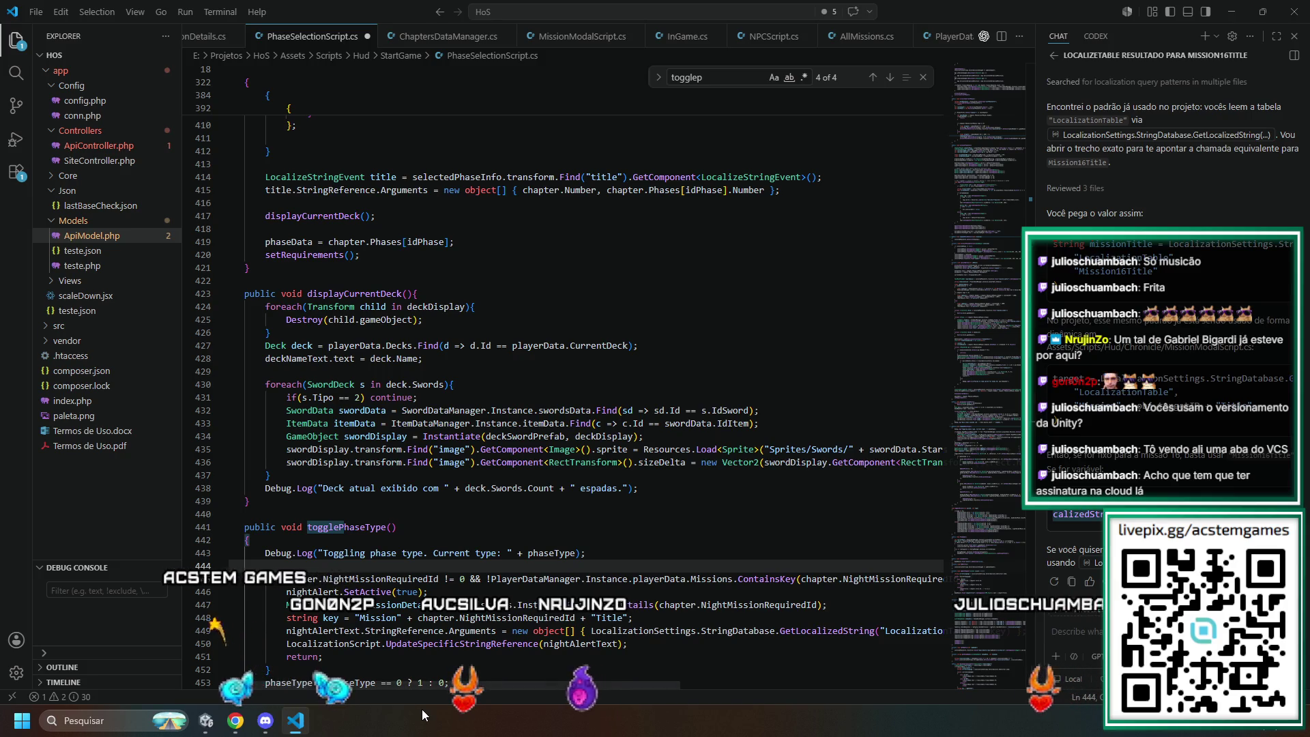
pyautogui.write('ebug.Log(')
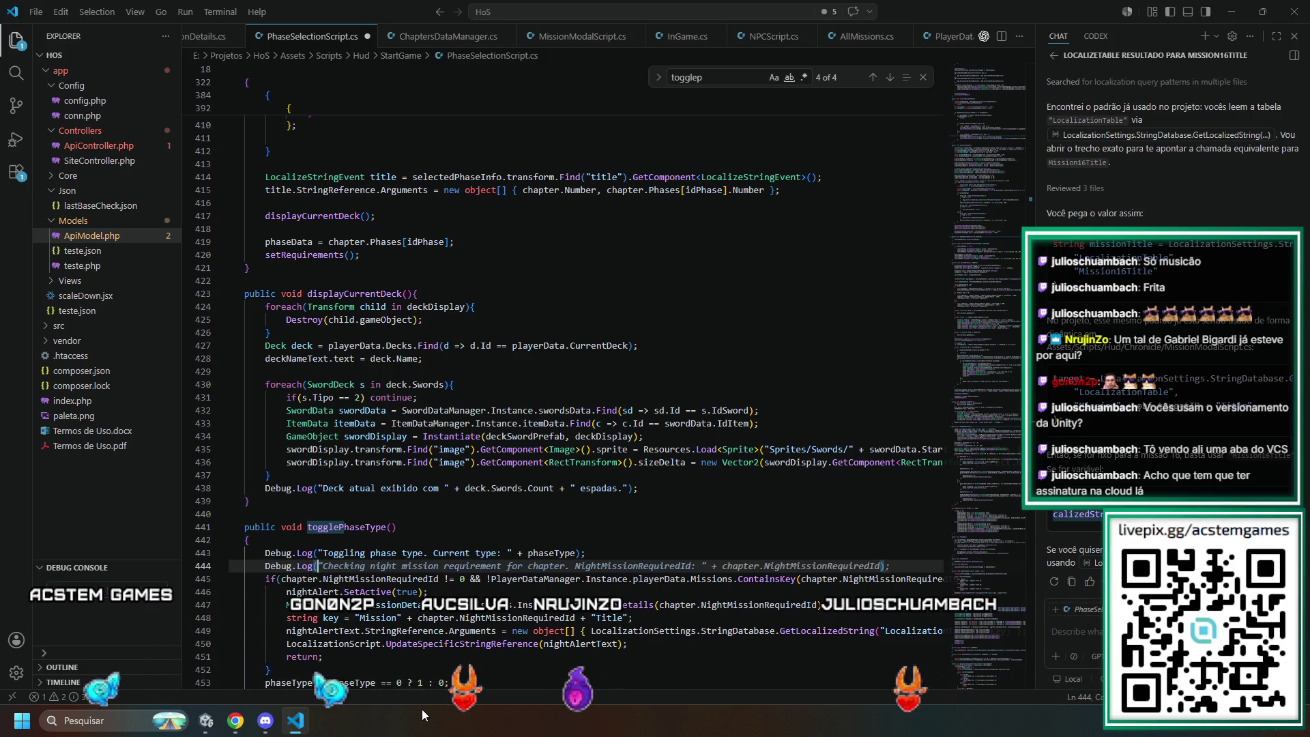
pyautogui.press('Tab')
pyautogui.hotkey('ctrl', 's')
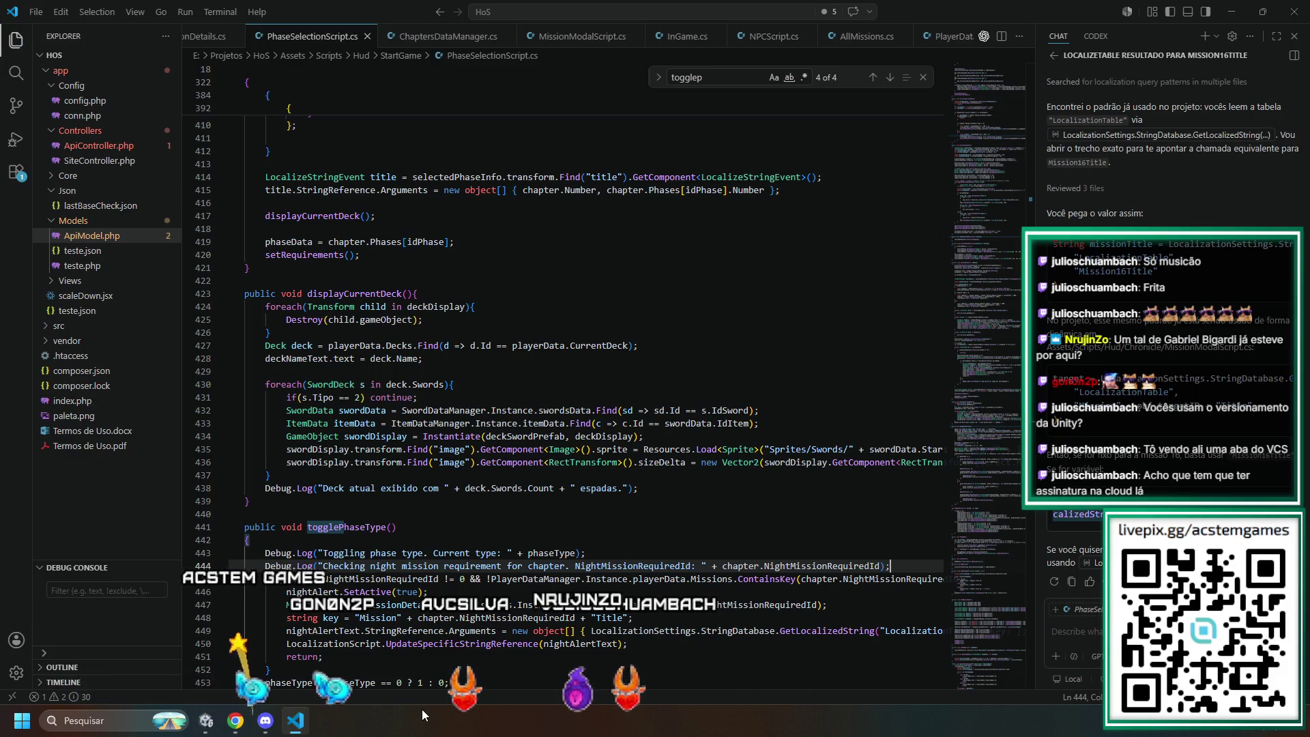
pyautogui.hotkey('alt', 'Tab')
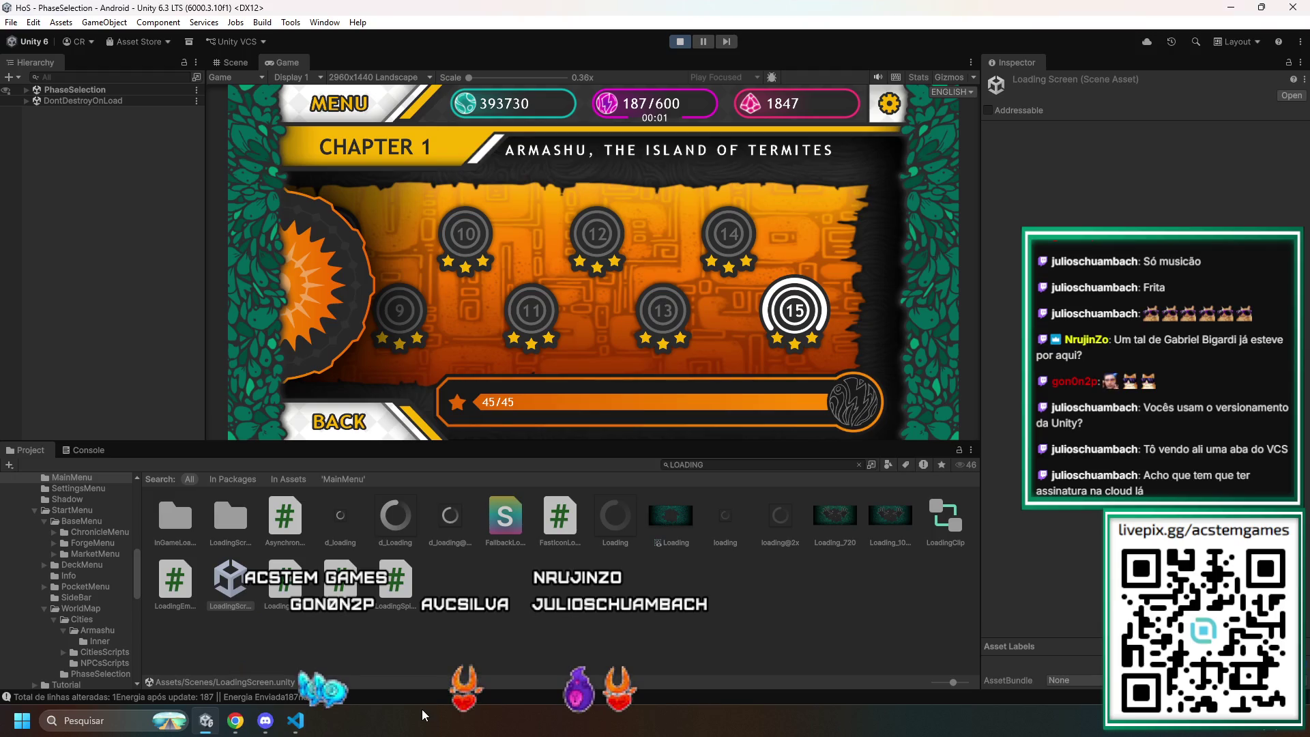
# - Stop and restart Play mode to test the new log lines
pyautogui.click(681, 42)
pyautogui.click(677, 39)
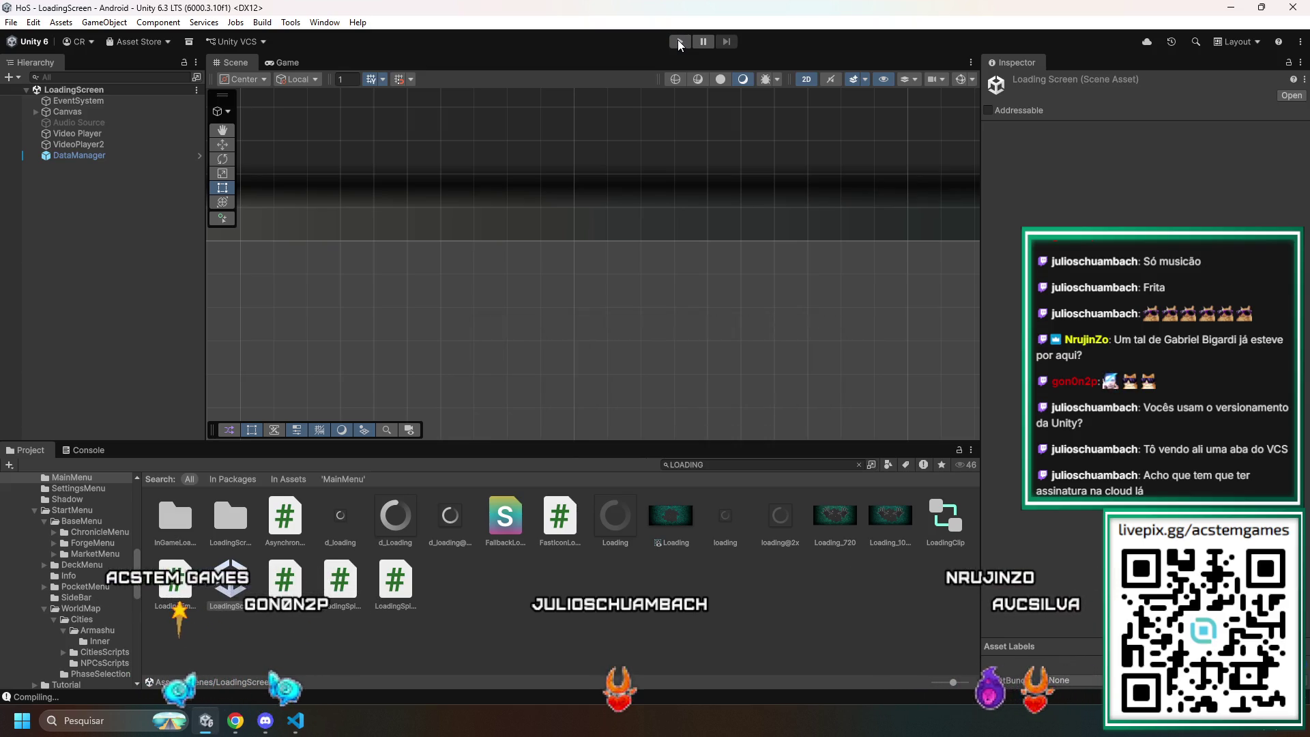
pyautogui.click(679, 42)
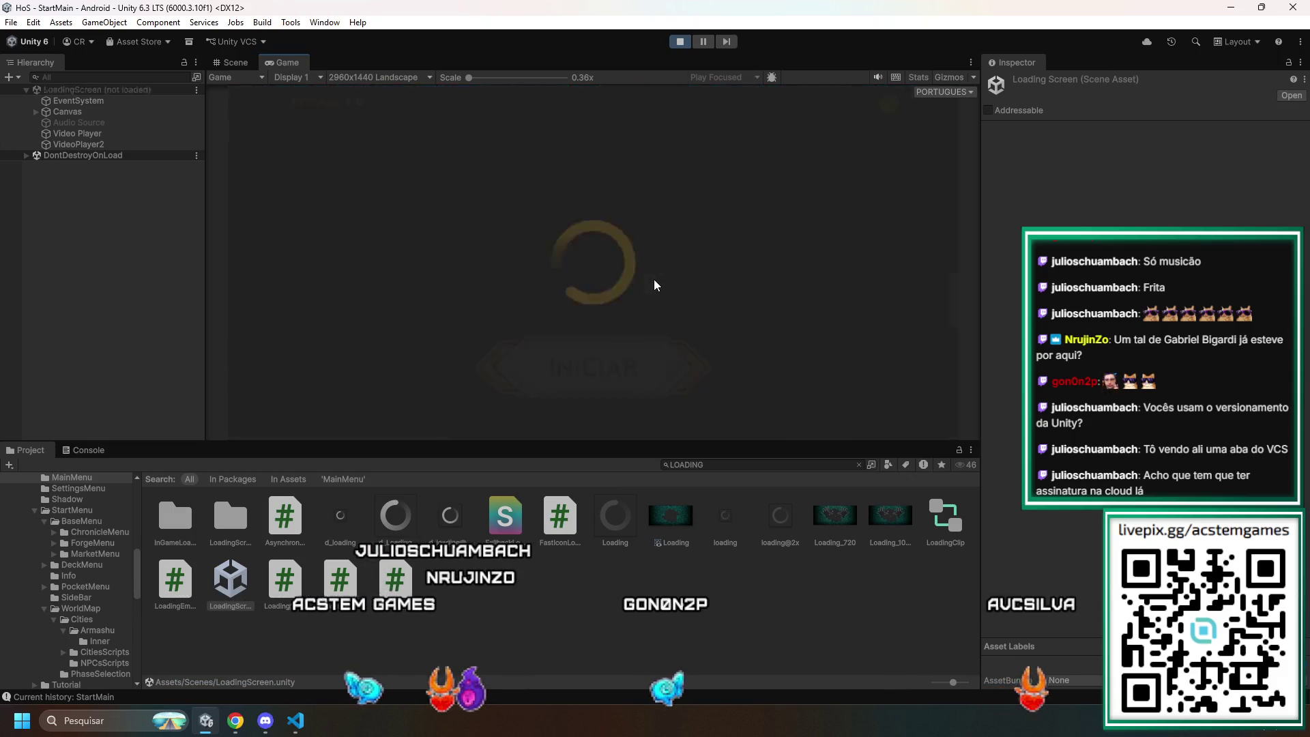
# - Advance through START, WORLD and GO! to Chapter 1 with the Console showing, and toggle night mode
pyautogui.click(596, 361)
pyautogui.click(597, 361)
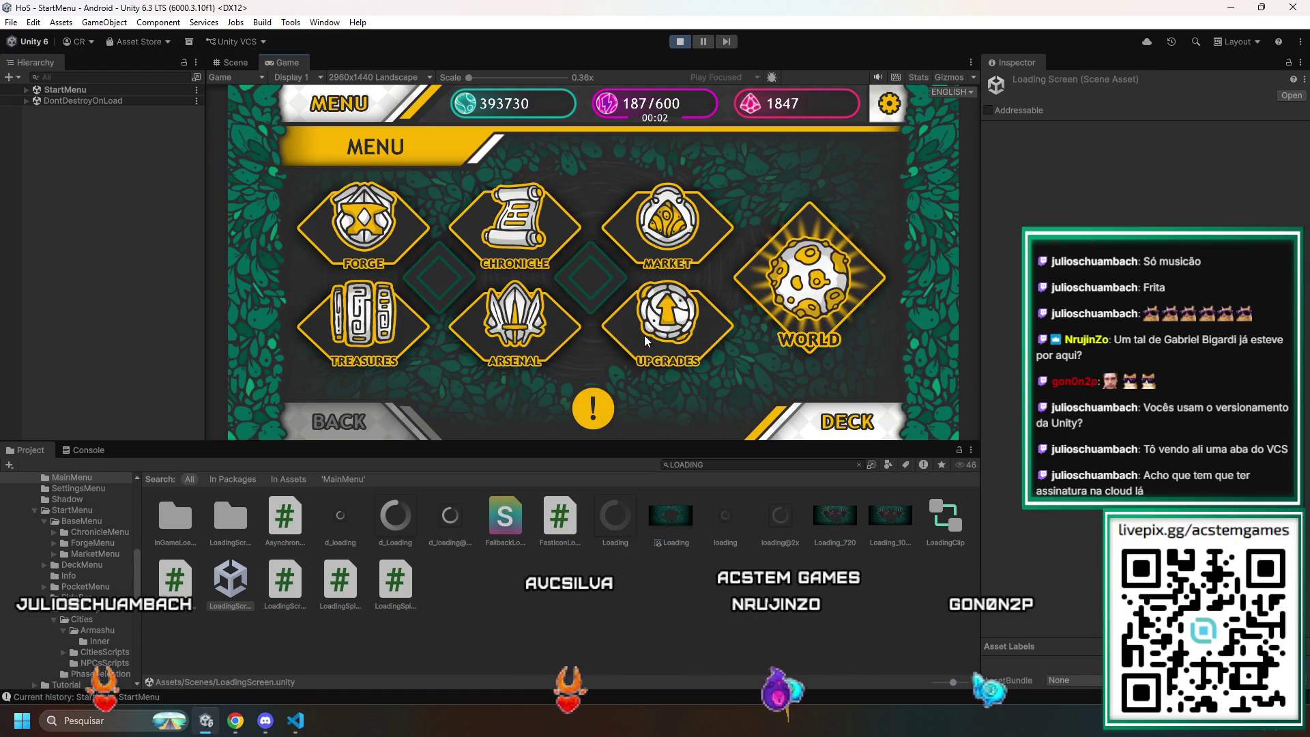
pyautogui.click(810, 280)
pyautogui.click(78, 453)
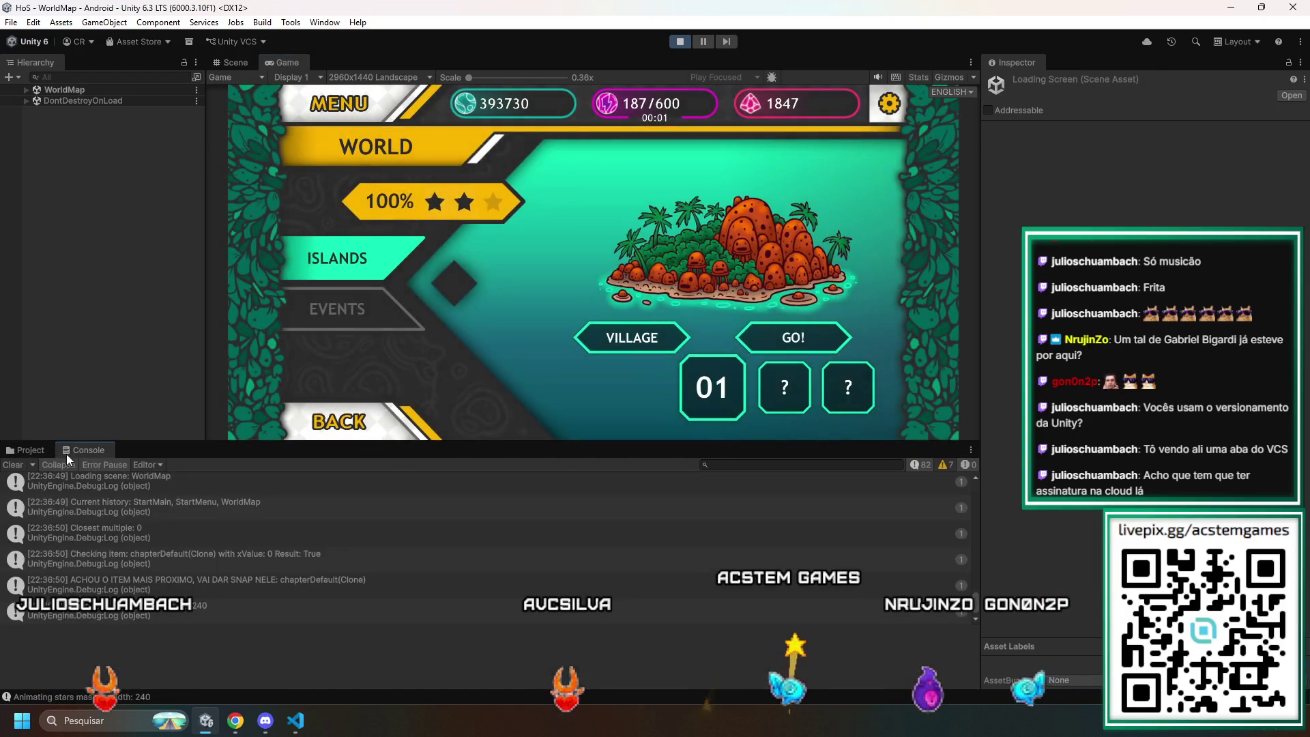
pyautogui.click(763, 333)
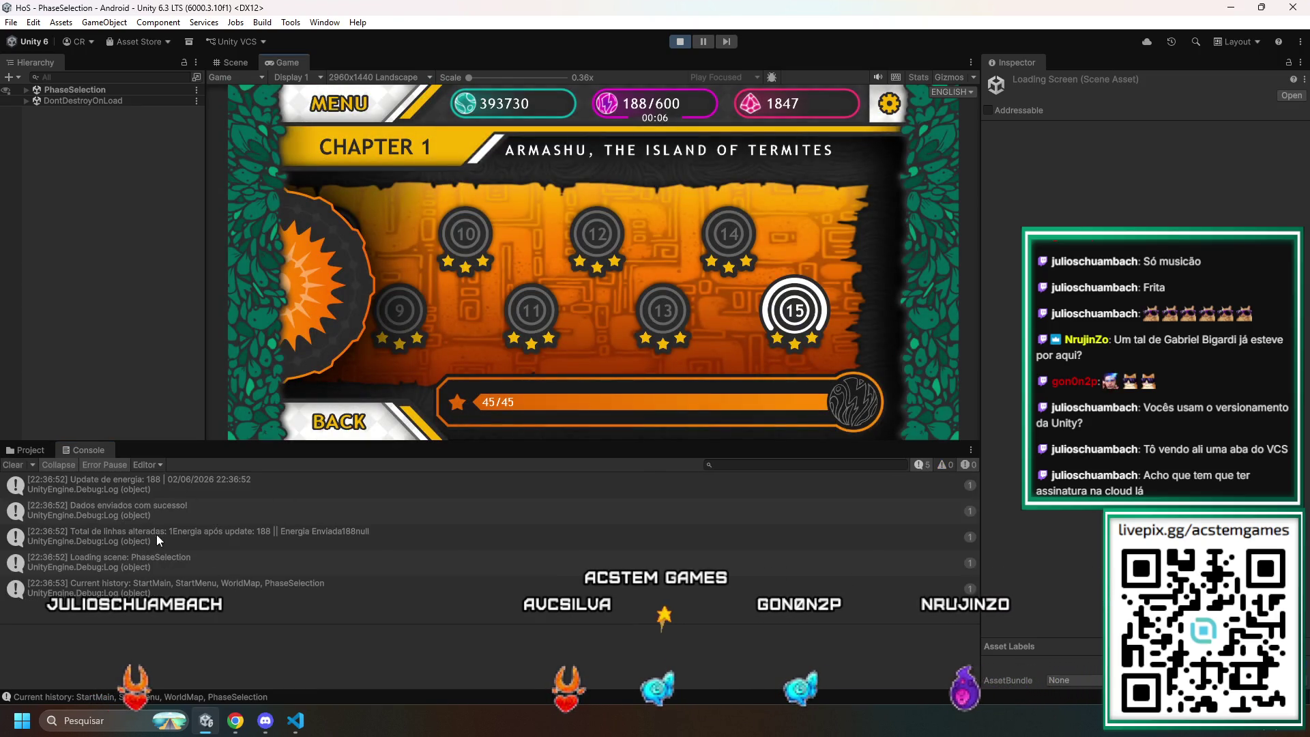
pyautogui.click(303, 285)
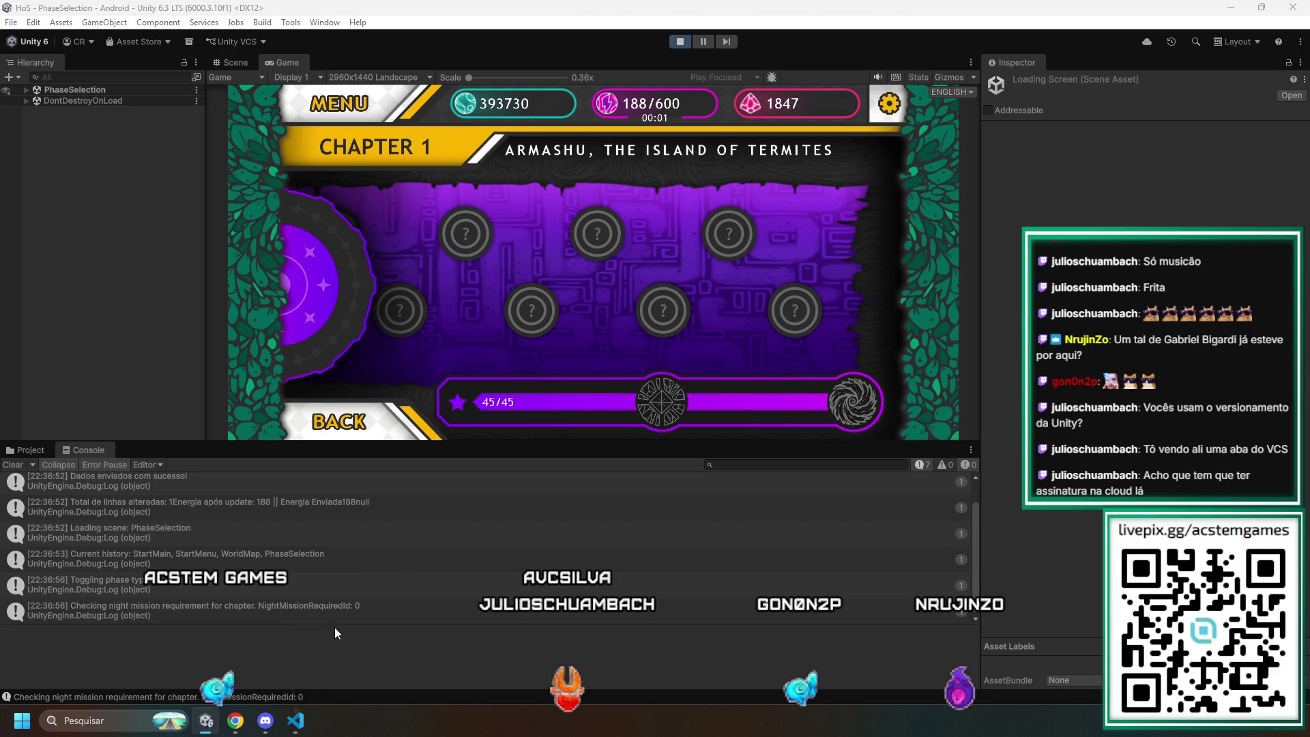
pyautogui.hotkey('alt', 'Tab')
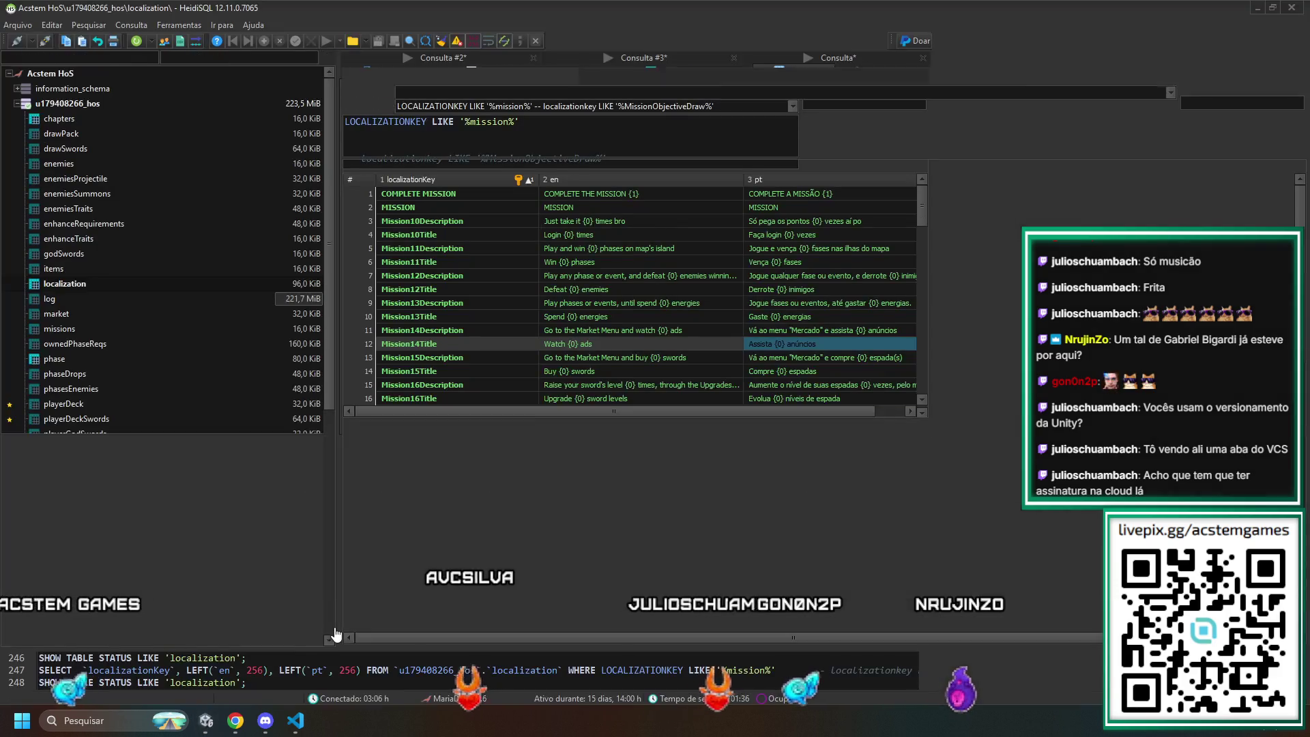
# - Open the chapters table and check nightMissionRequiredId for chapters 2 and 1 (16)
pyautogui.click(63, 118)
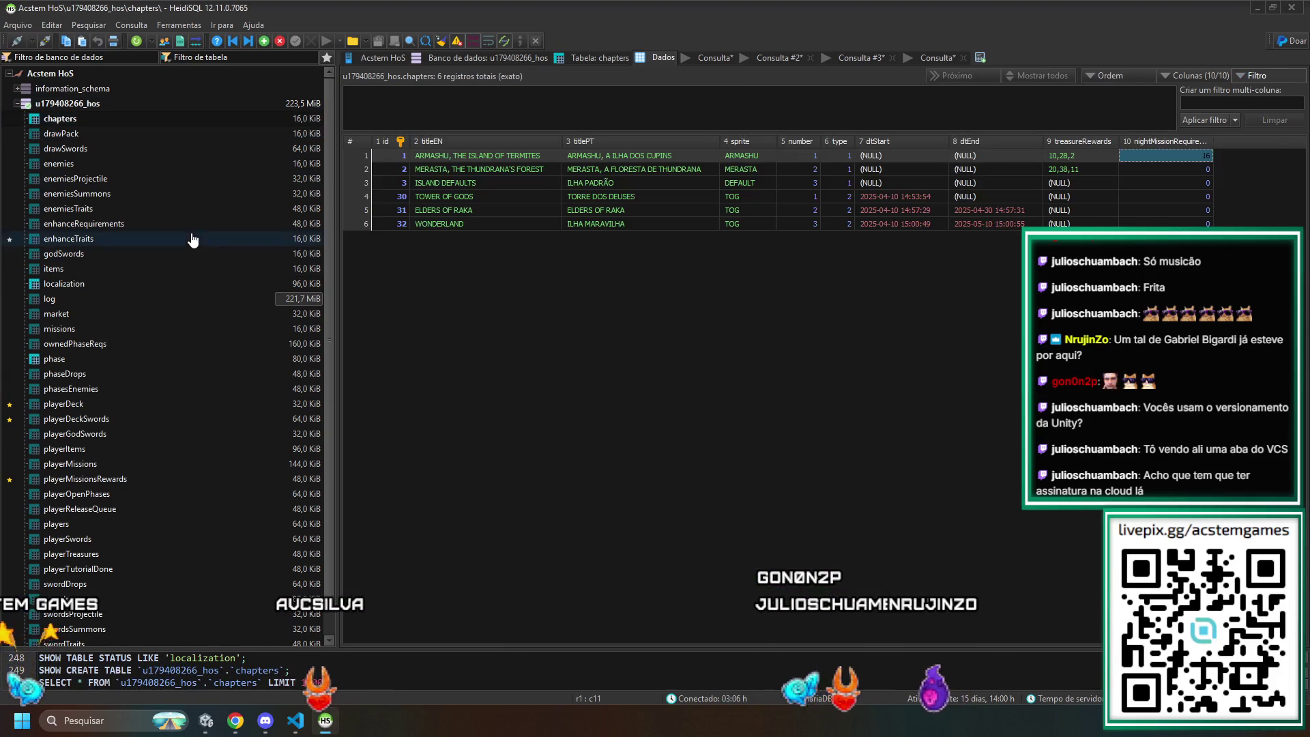
pyautogui.click(1187, 171)
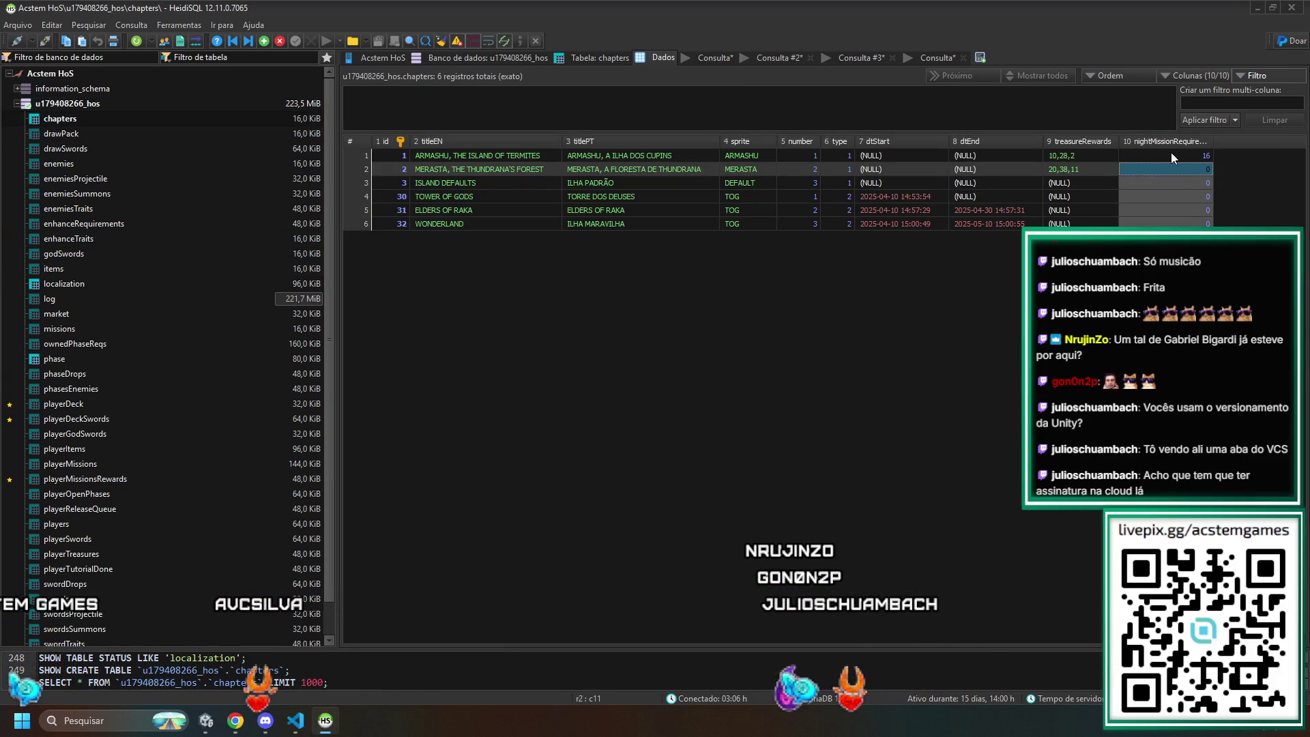
pyautogui.click(1161, 154)
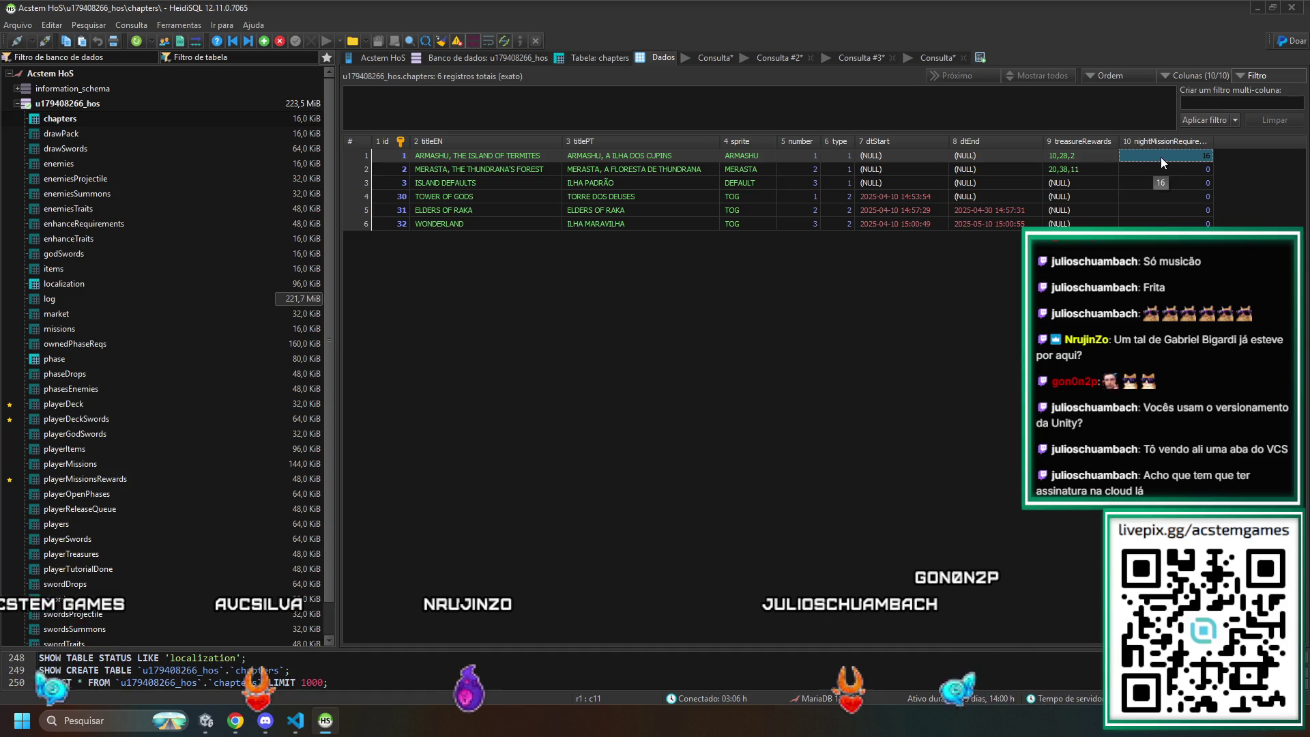
pyautogui.hotkey('alt', 'Tab')
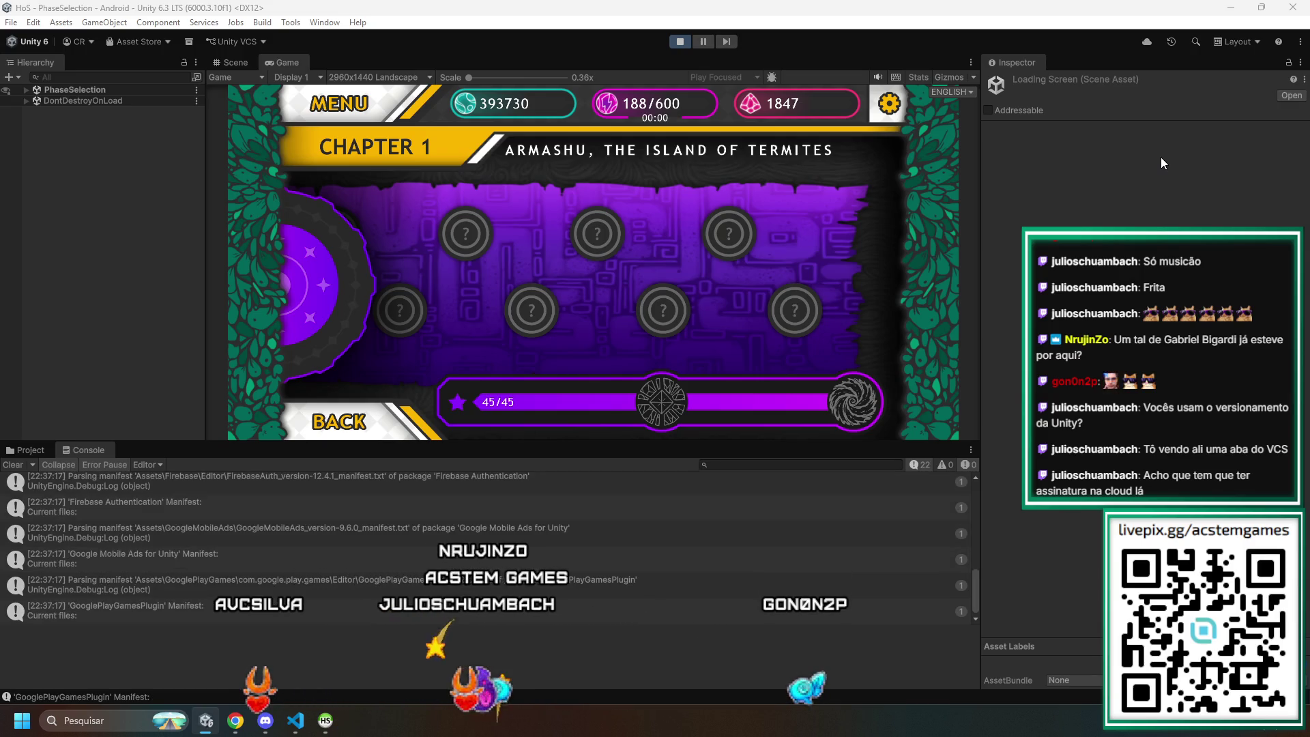
pyautogui.hotkey('alt', 'Tab')
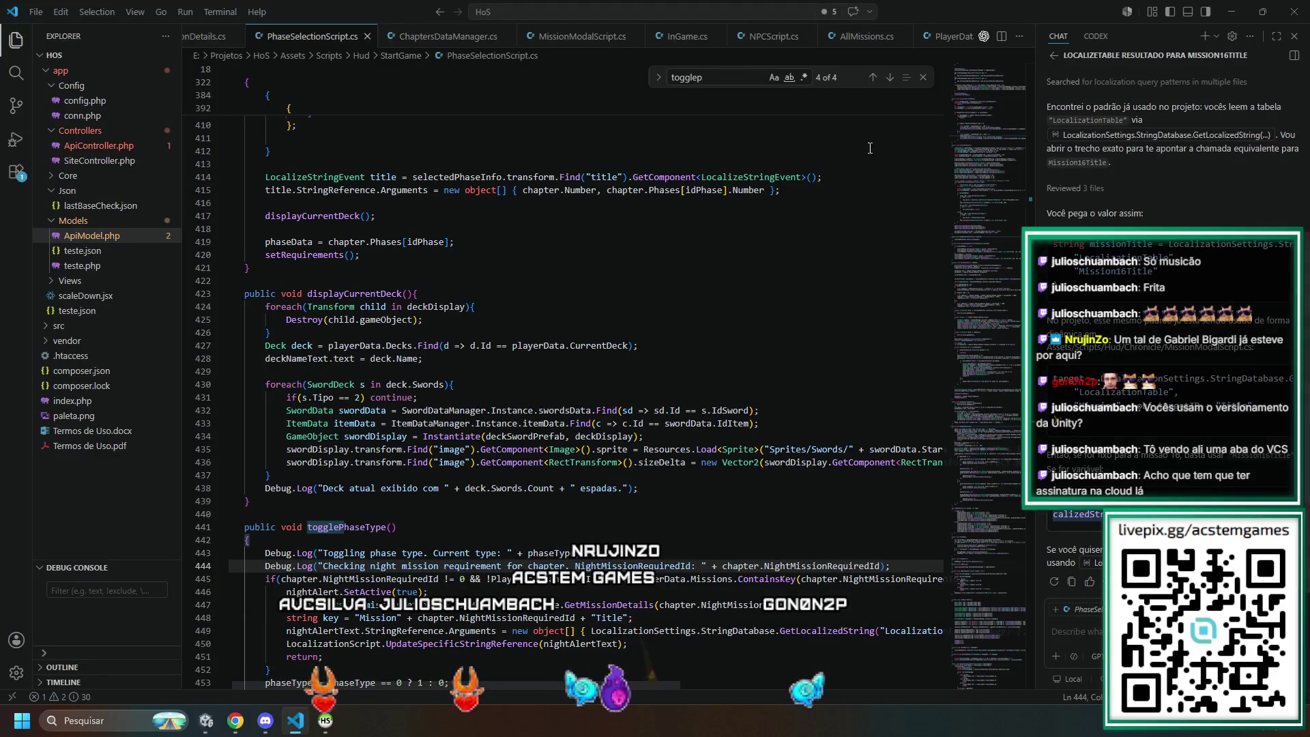
# - Copy nightMissionRequiredId from ChaptersDataManager.cs and paste it over the column name in ApiModel.php's getChapters query
pyautogui.click(434, 38)
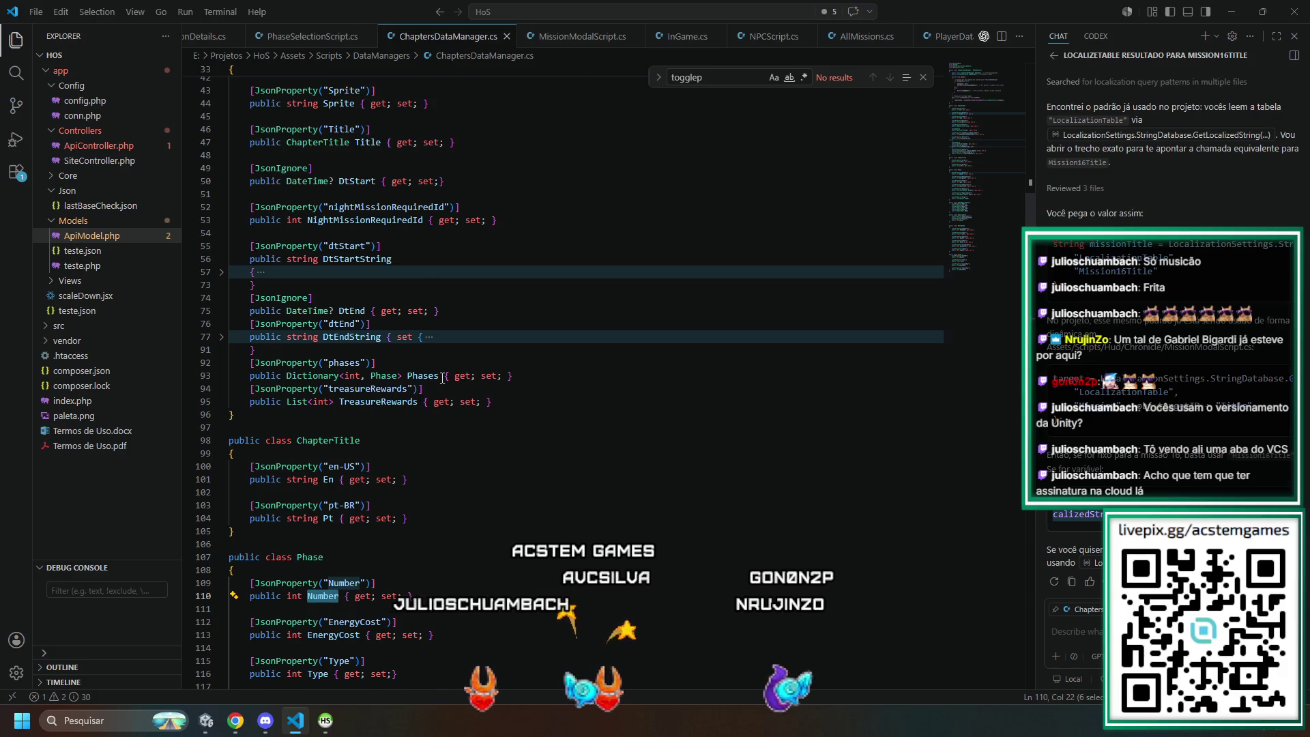
pyautogui.doubleClick(387, 206)
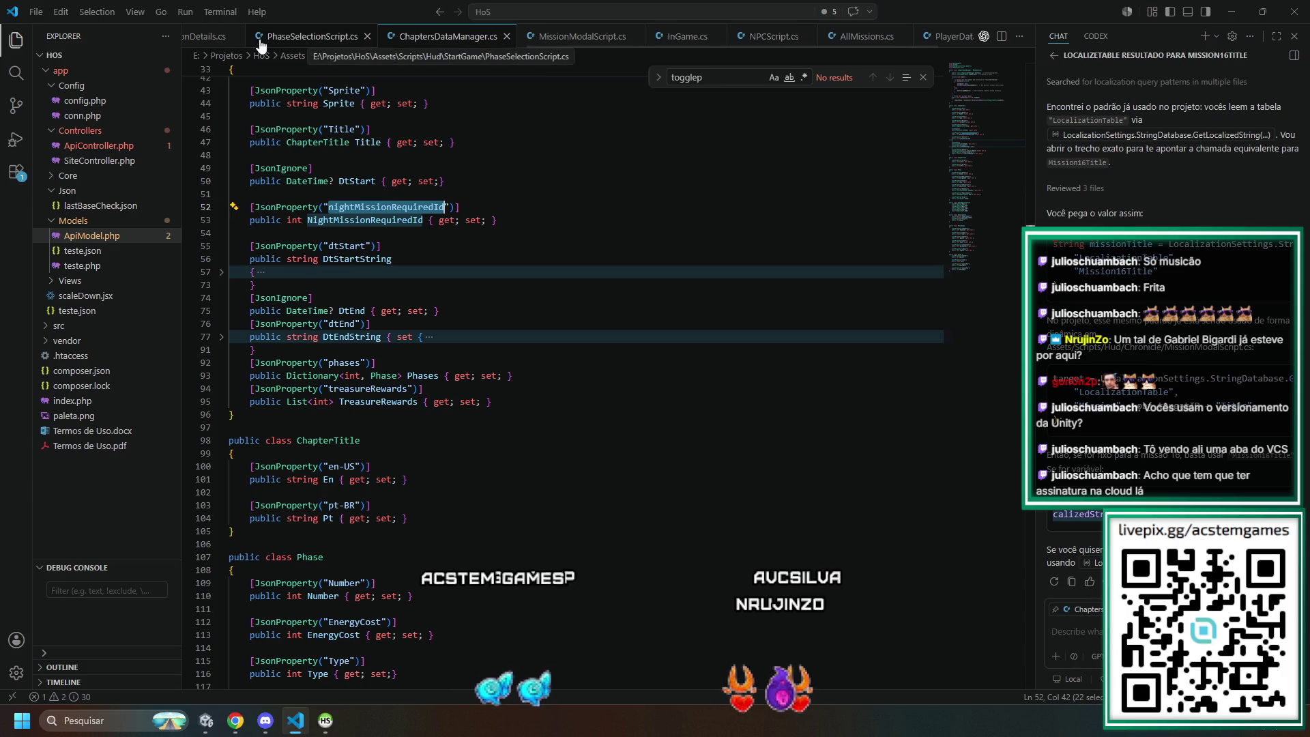
pyautogui.scroll(5, 334, 47)
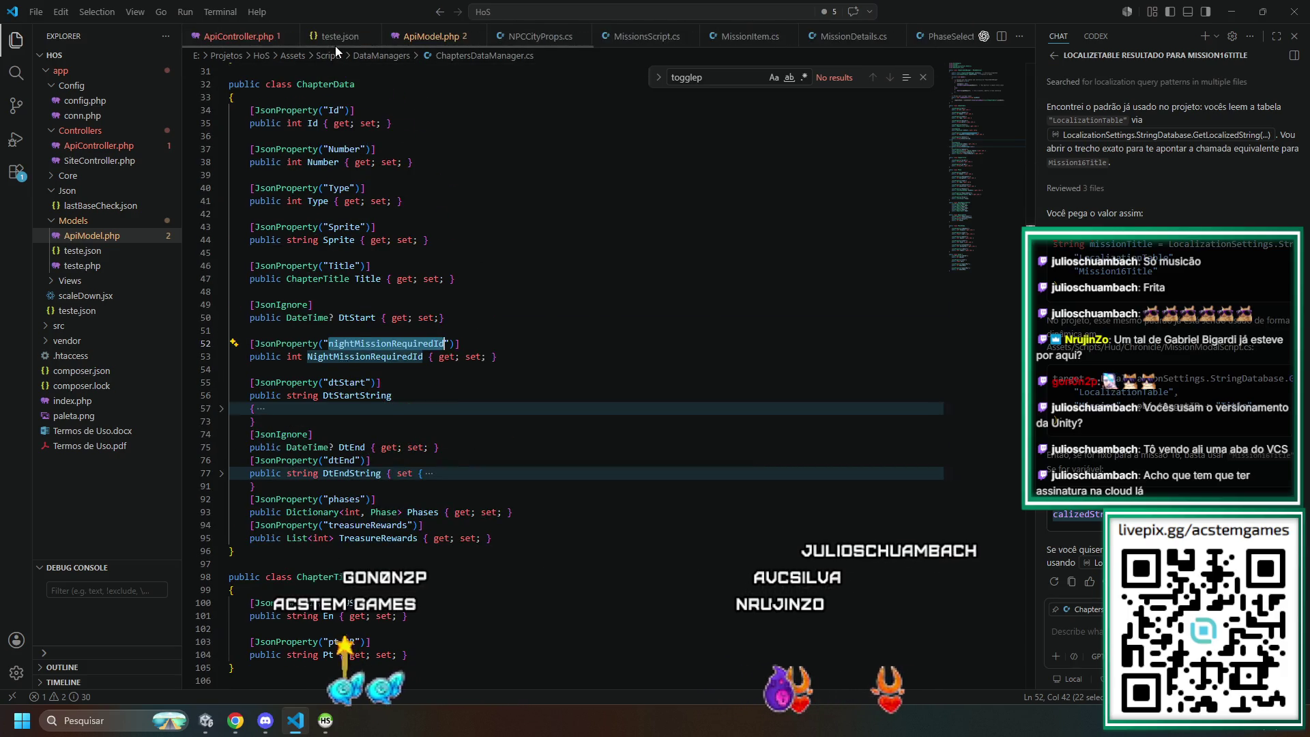
pyautogui.click(432, 36)
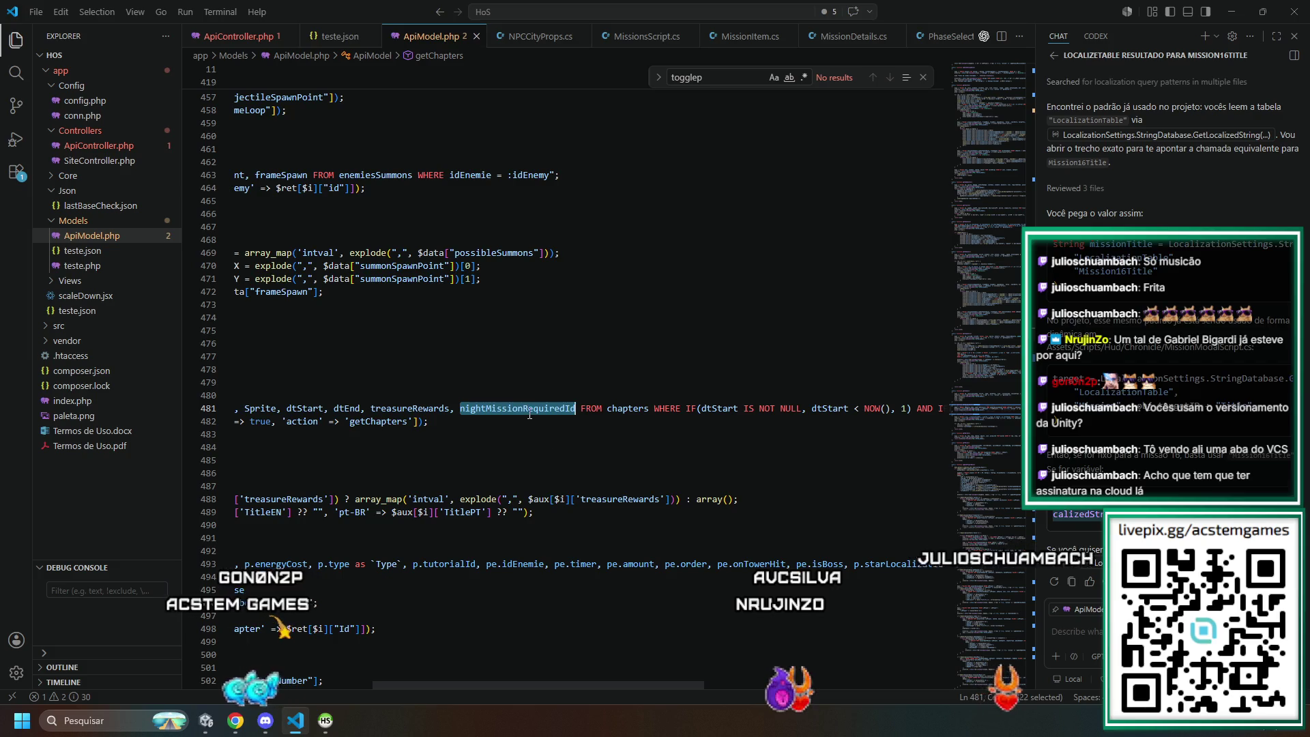
pyautogui.hotkey('ctrl', 'v')
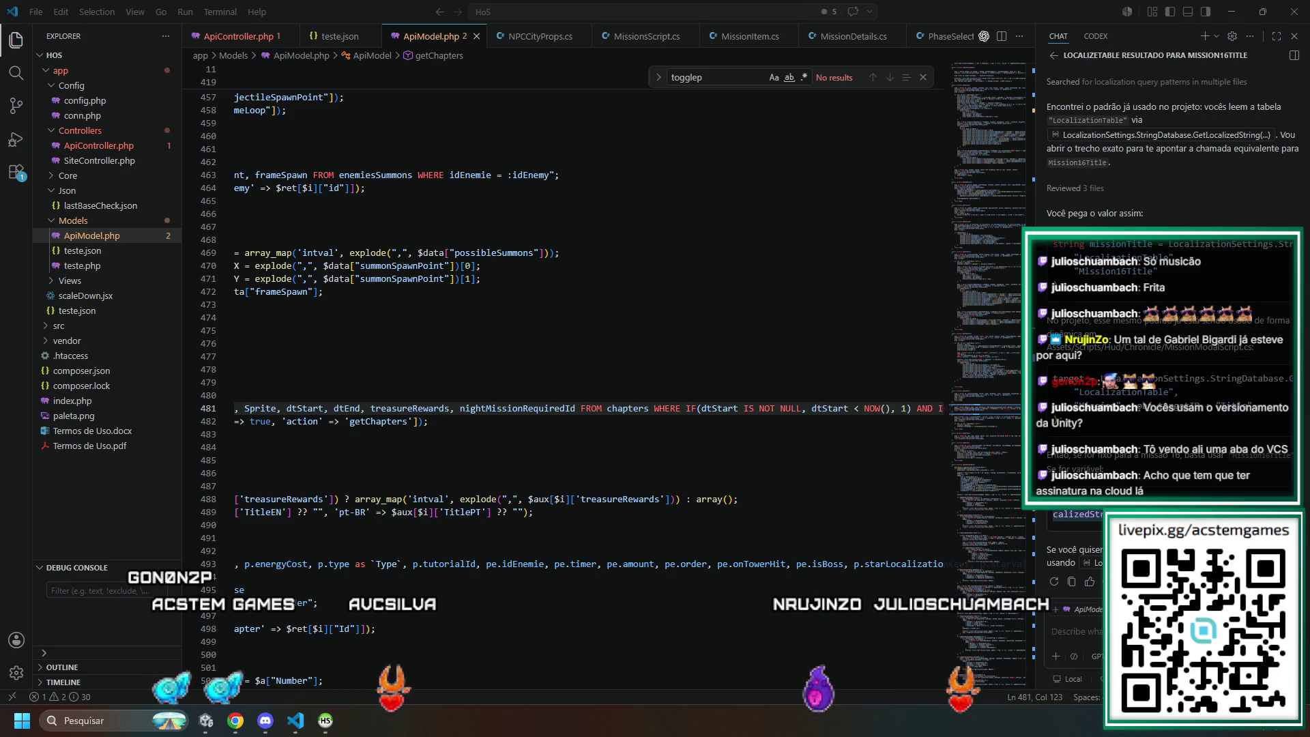
pyautogui.hotkey('alt', 'Tab')
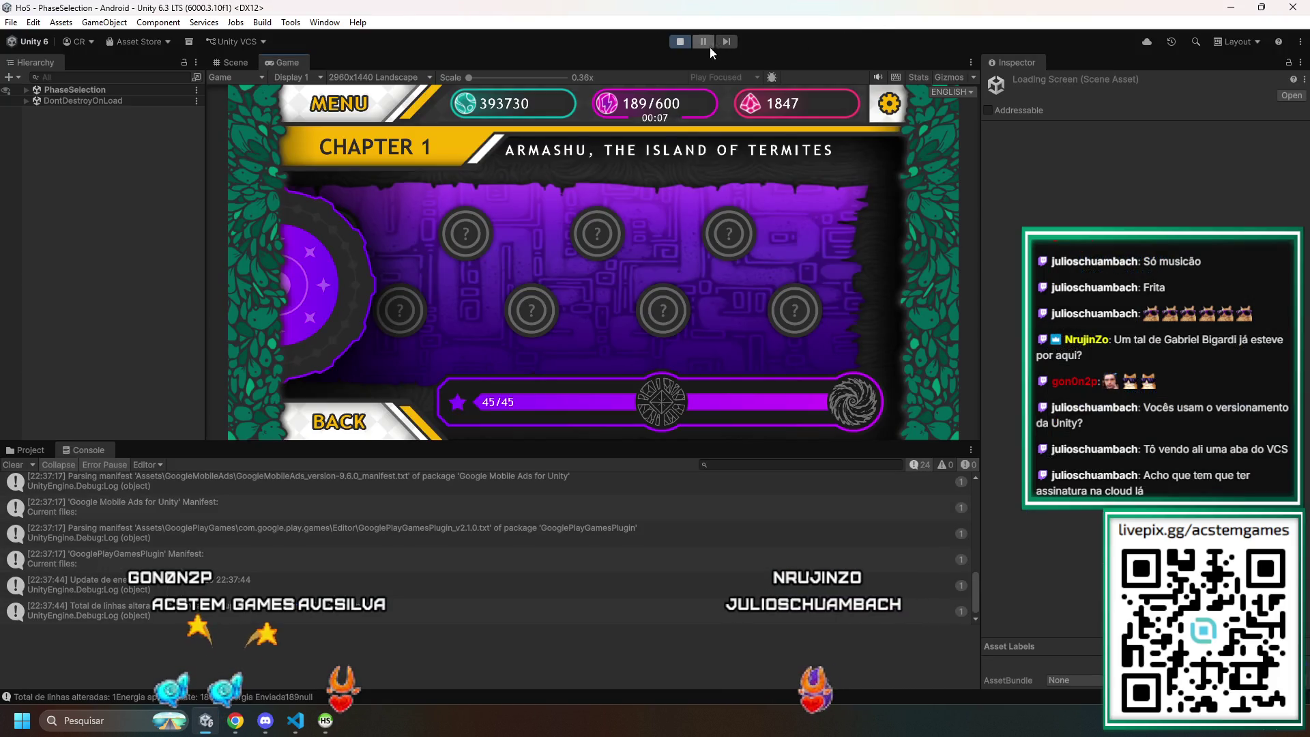
# - Stop and restart Play mode, clearing the Console while the game loads to the title screen
pyautogui.click(677, 43)
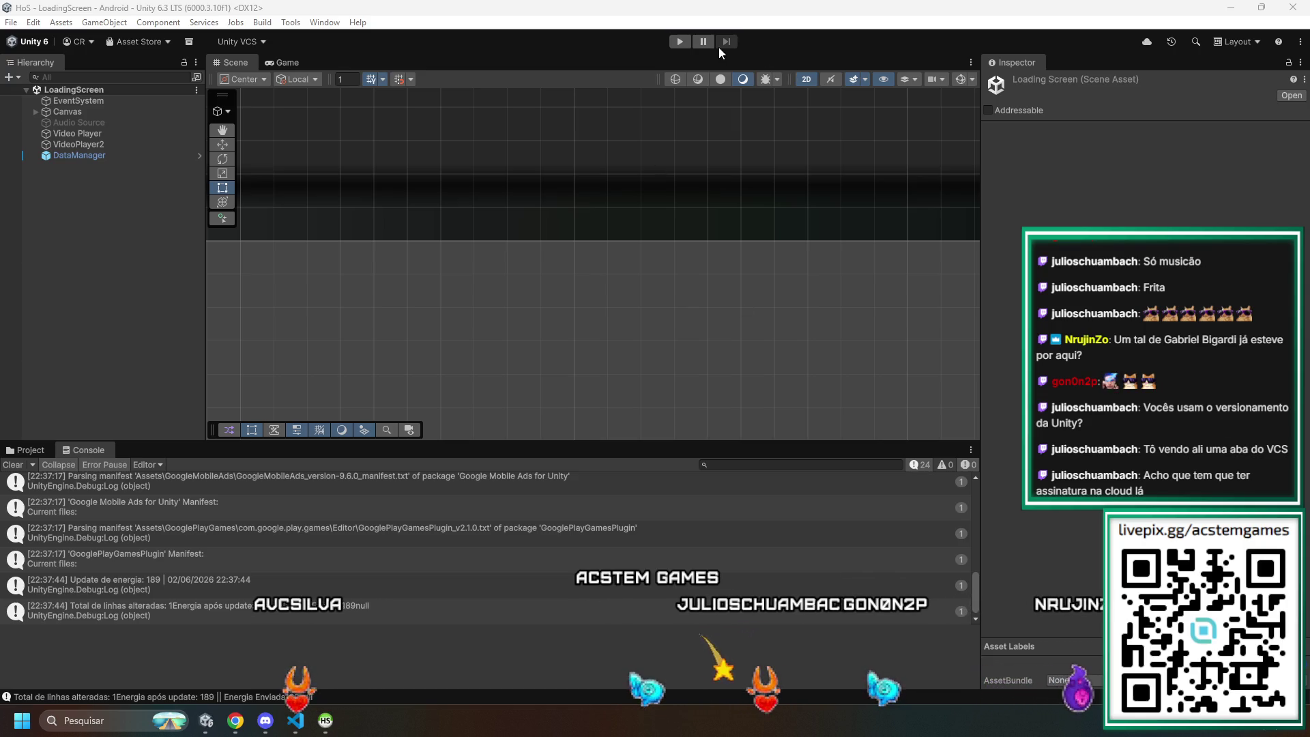
pyautogui.click(678, 42)
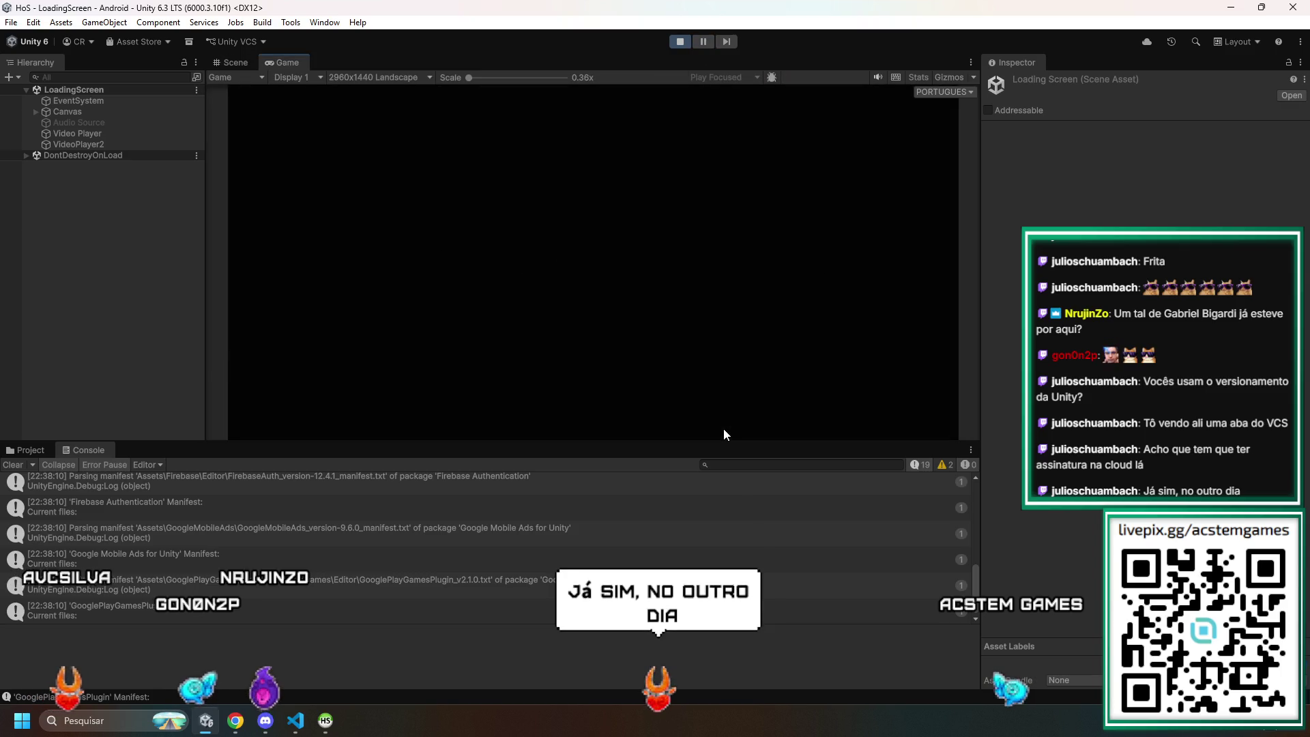
pyautogui.click(10, 468)
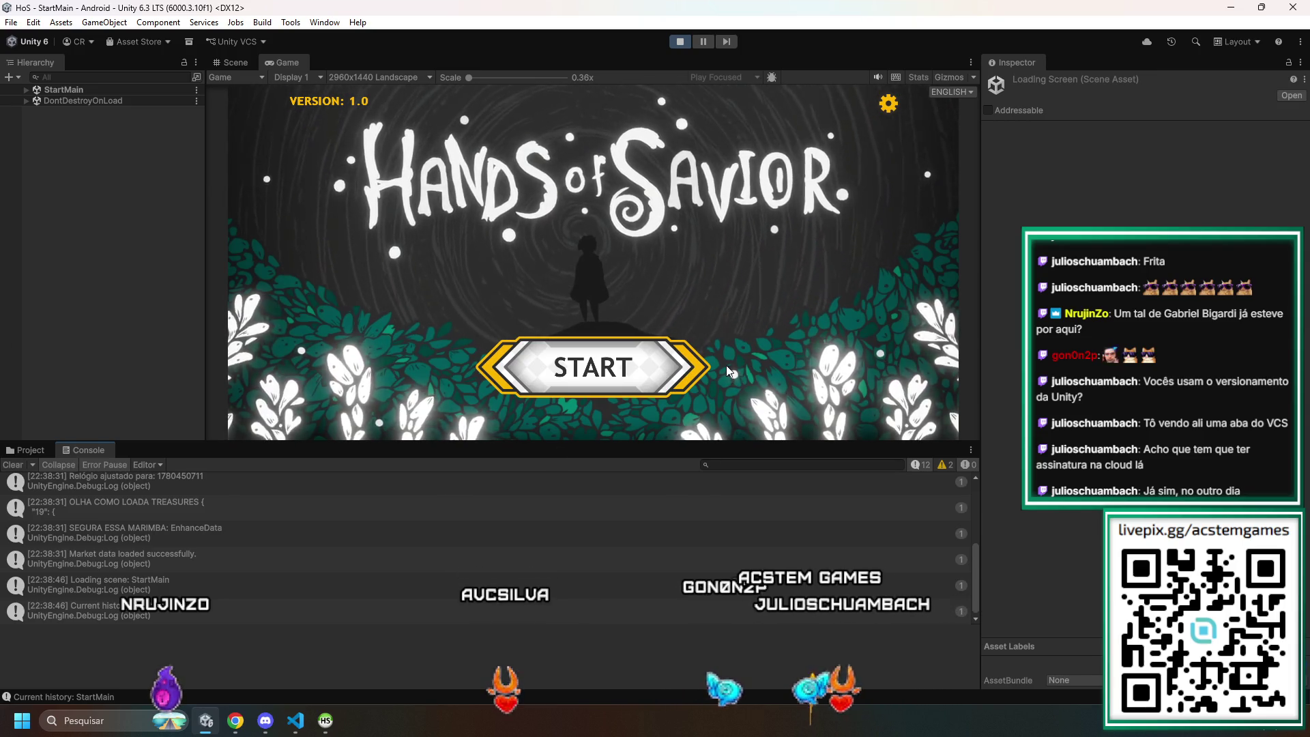
# - Play through to Chapter 1's level select, check the NightMissionRequiredId log, then switch to HeidiSQL
pyautogui.click(653, 375)
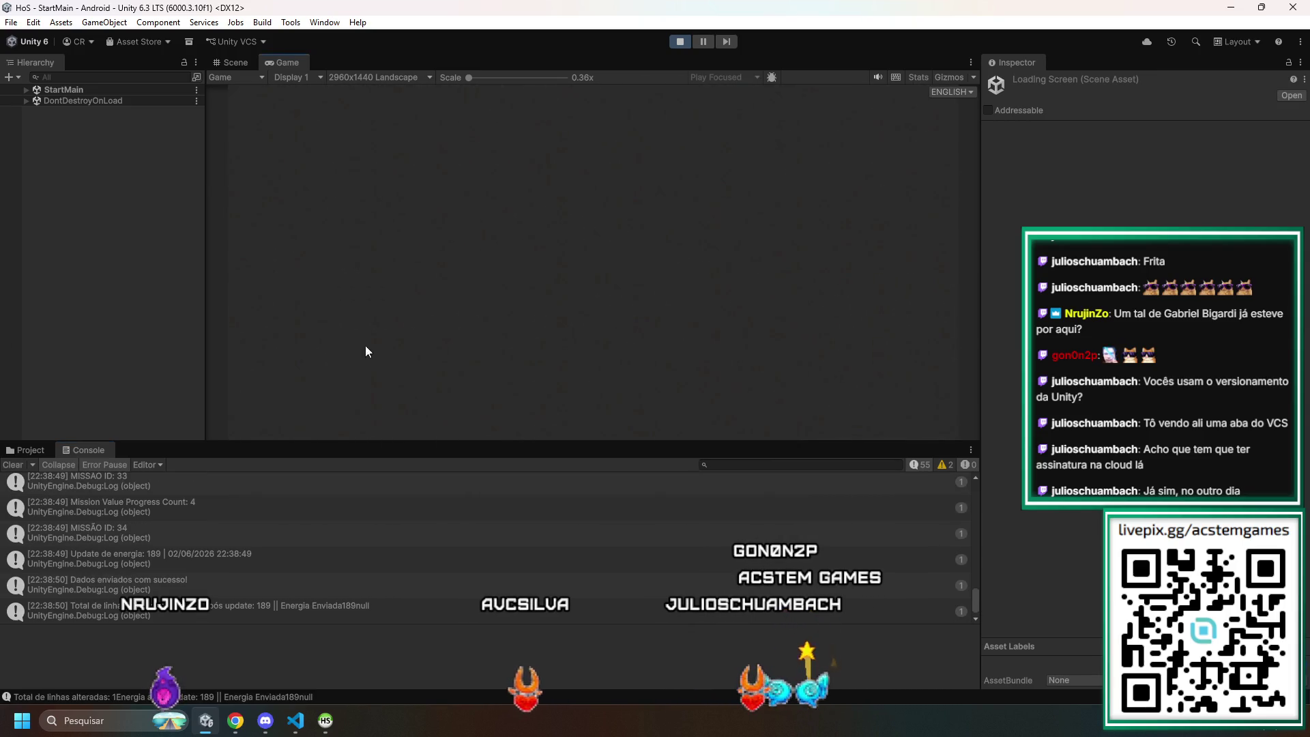
pyautogui.click(23, 464)
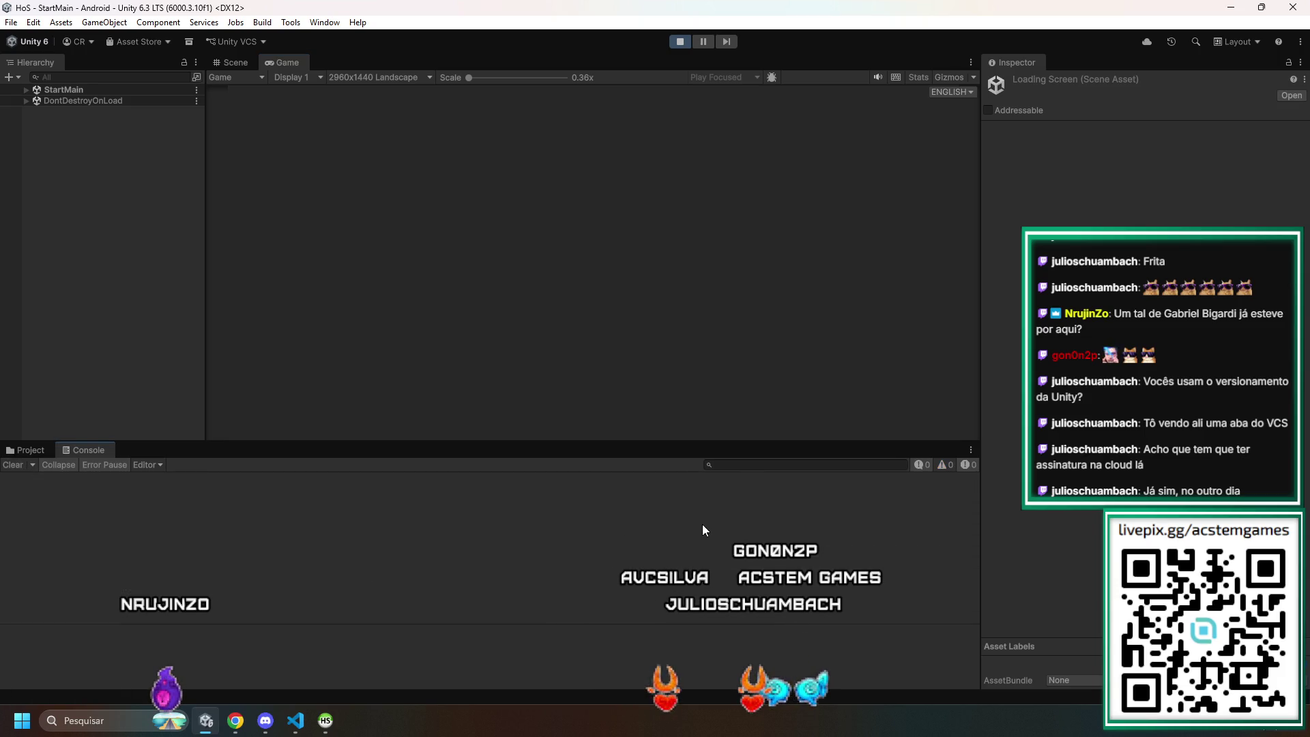
pyautogui.click(812, 276)
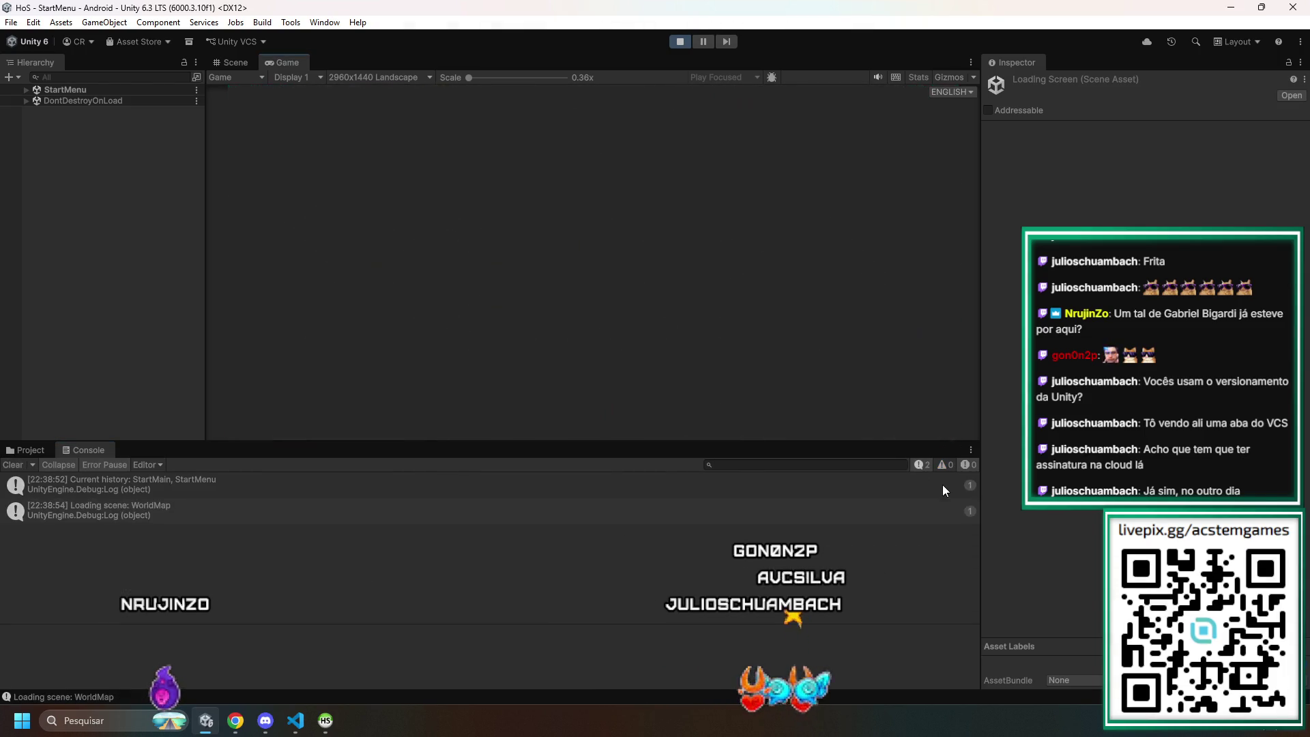
pyautogui.click(879, 340)
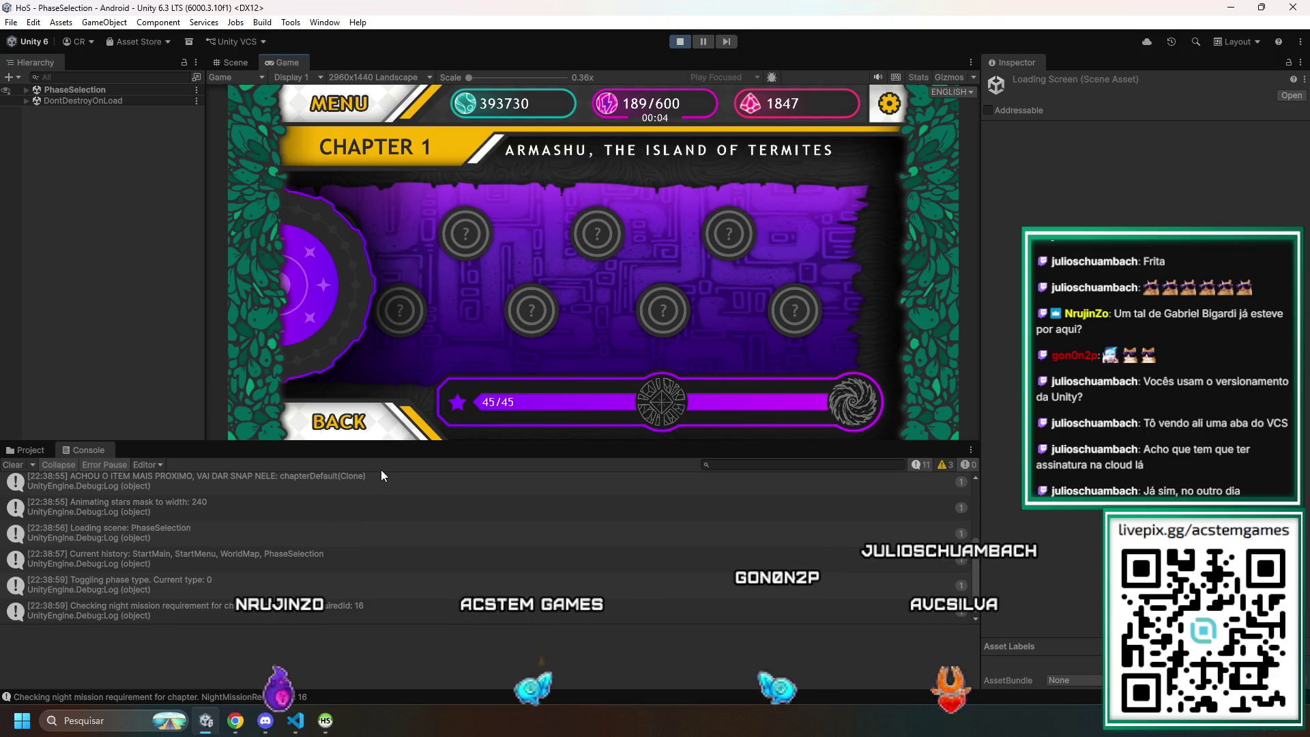
pyautogui.click(339, 613)
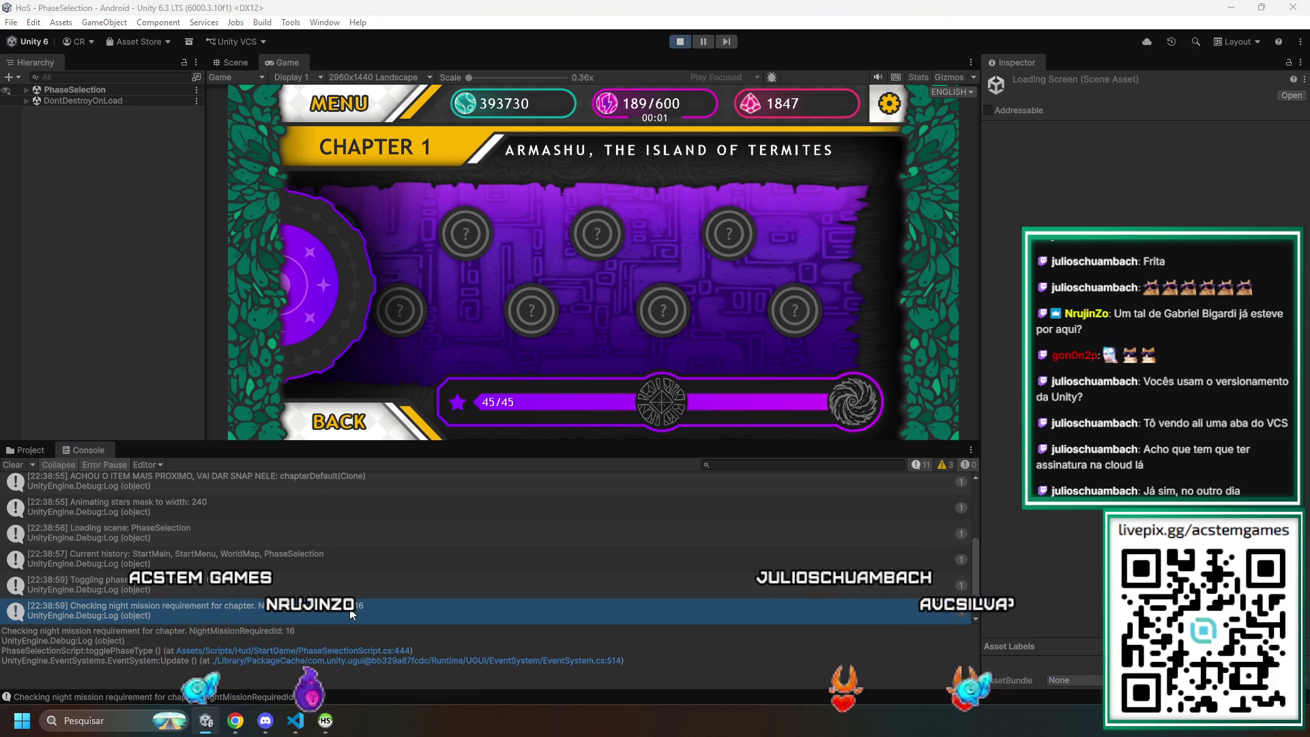
pyautogui.hotkey('alt', 'Tab')
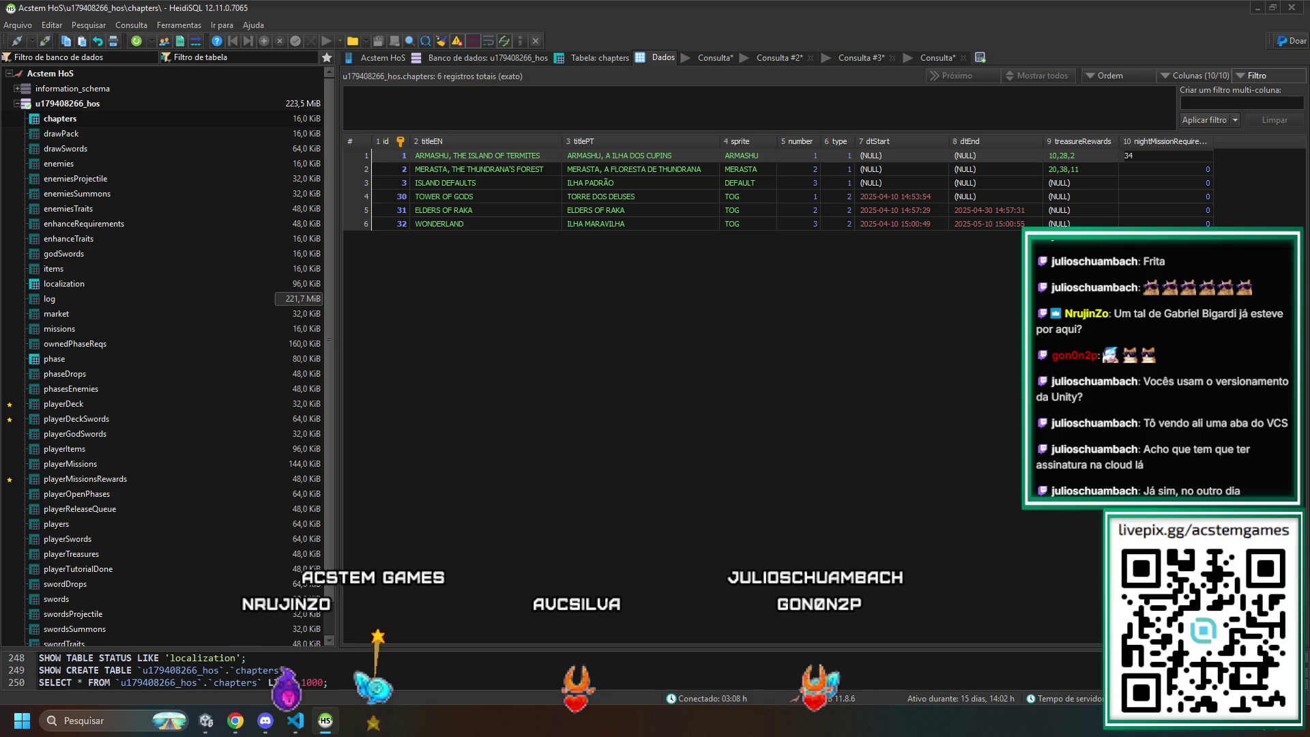
# - Commit chapter 1's nightMissionRequiredId, retype it as 35, and return to Unity
pyautogui.press('Return')
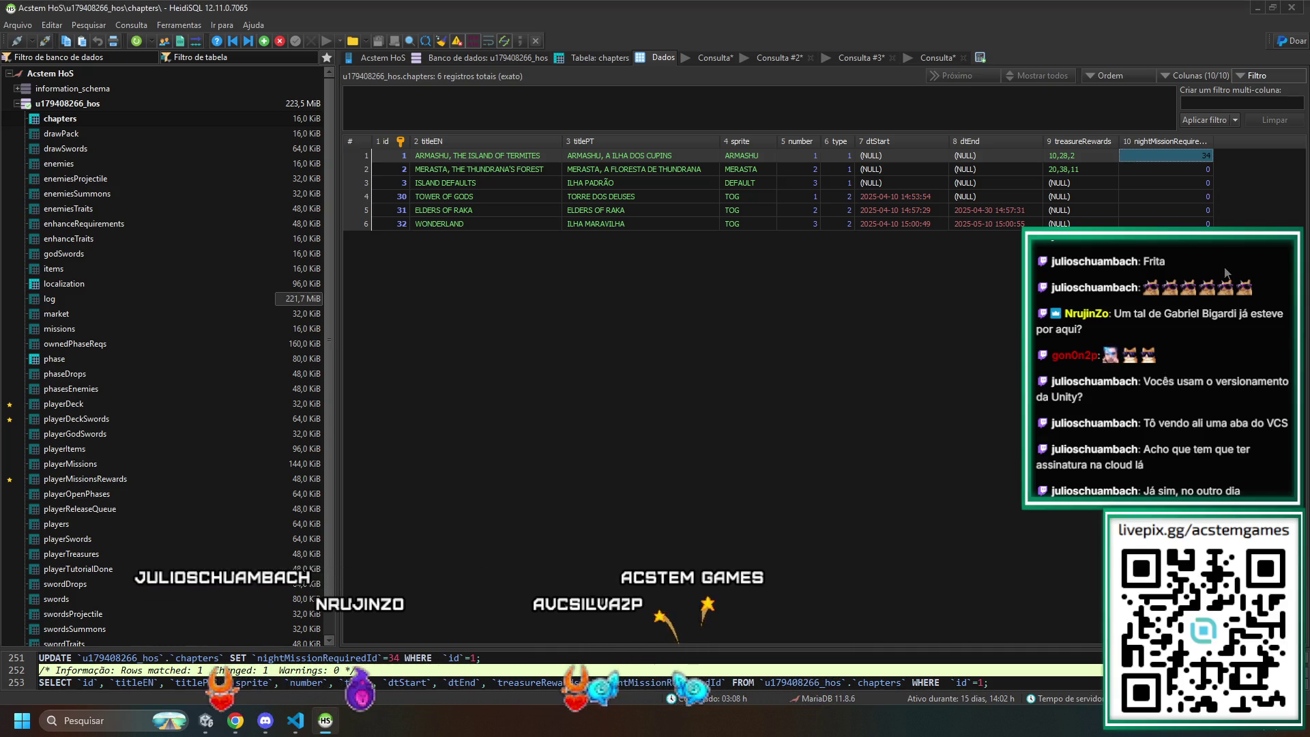
pyautogui.write('35')
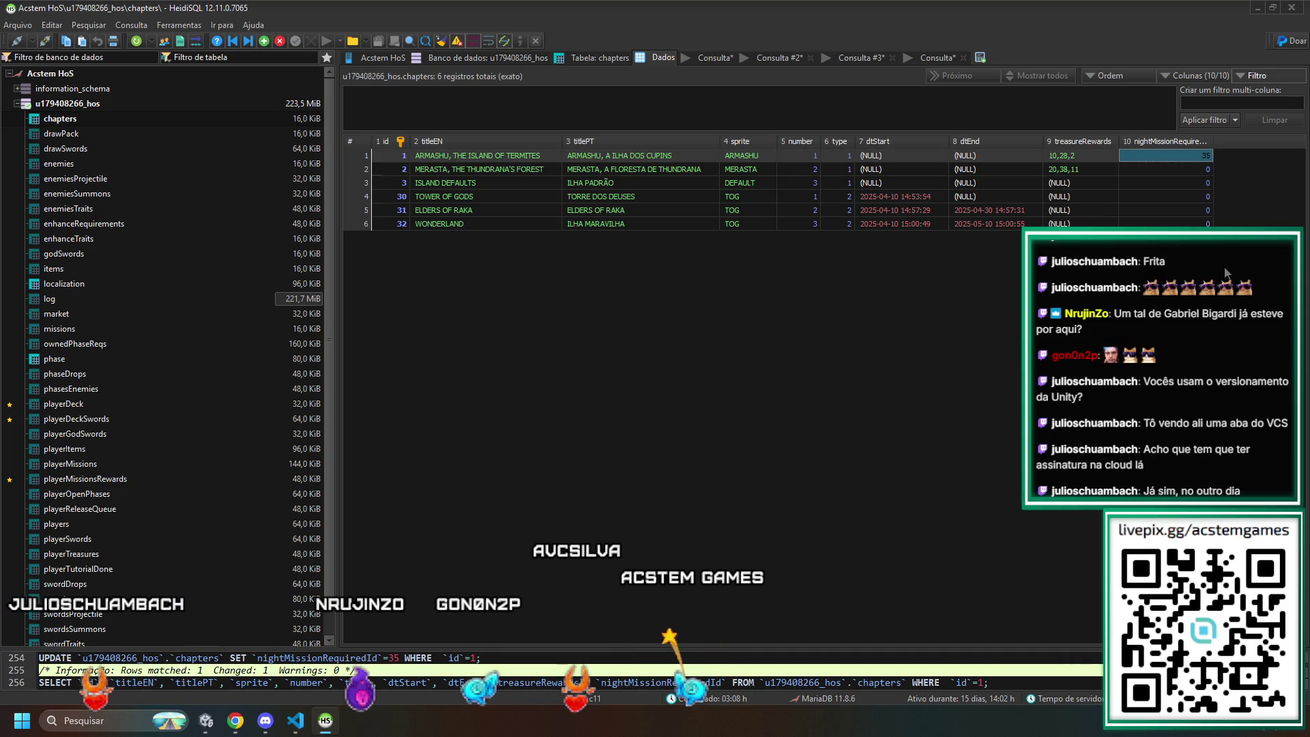
pyautogui.hotkey('alt', 'Tab')
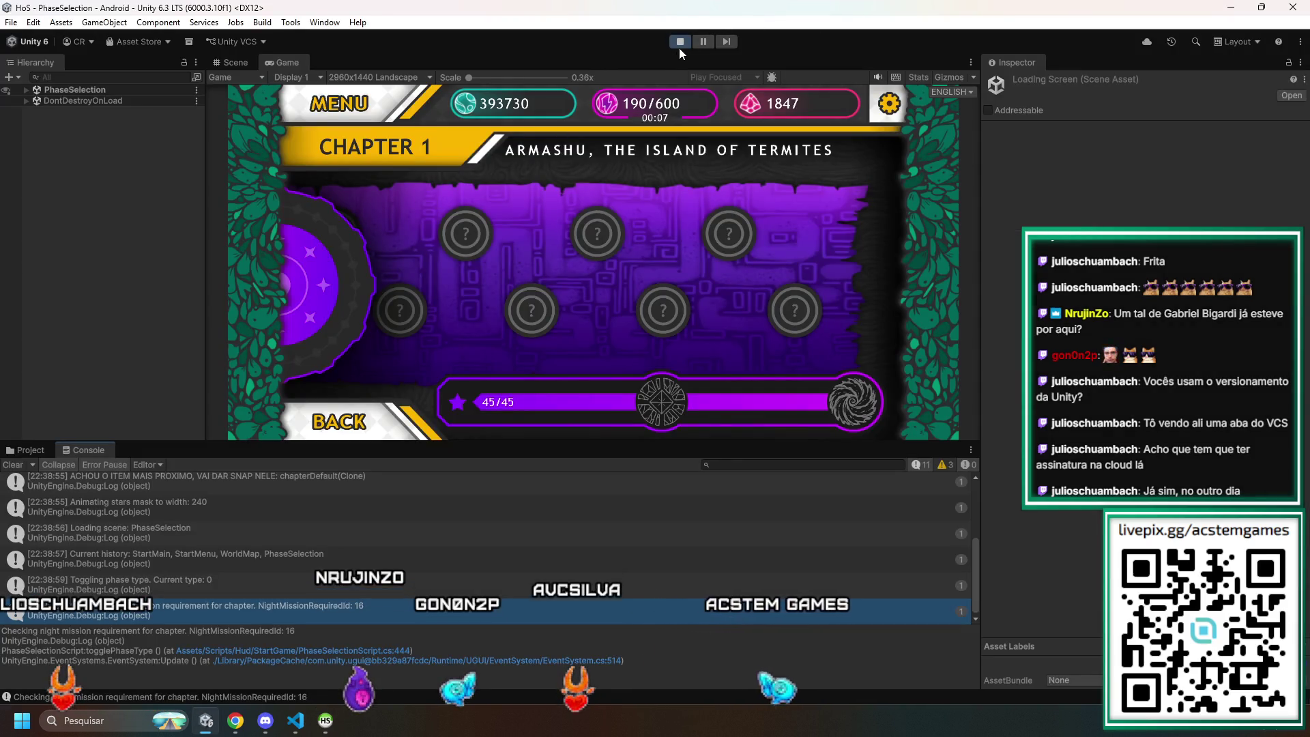
# - Restart Play mode, go from title screen through world map to Chapter 1, and switch to night stages
pyautogui.click(679, 44)
pyautogui.click(681, 43)
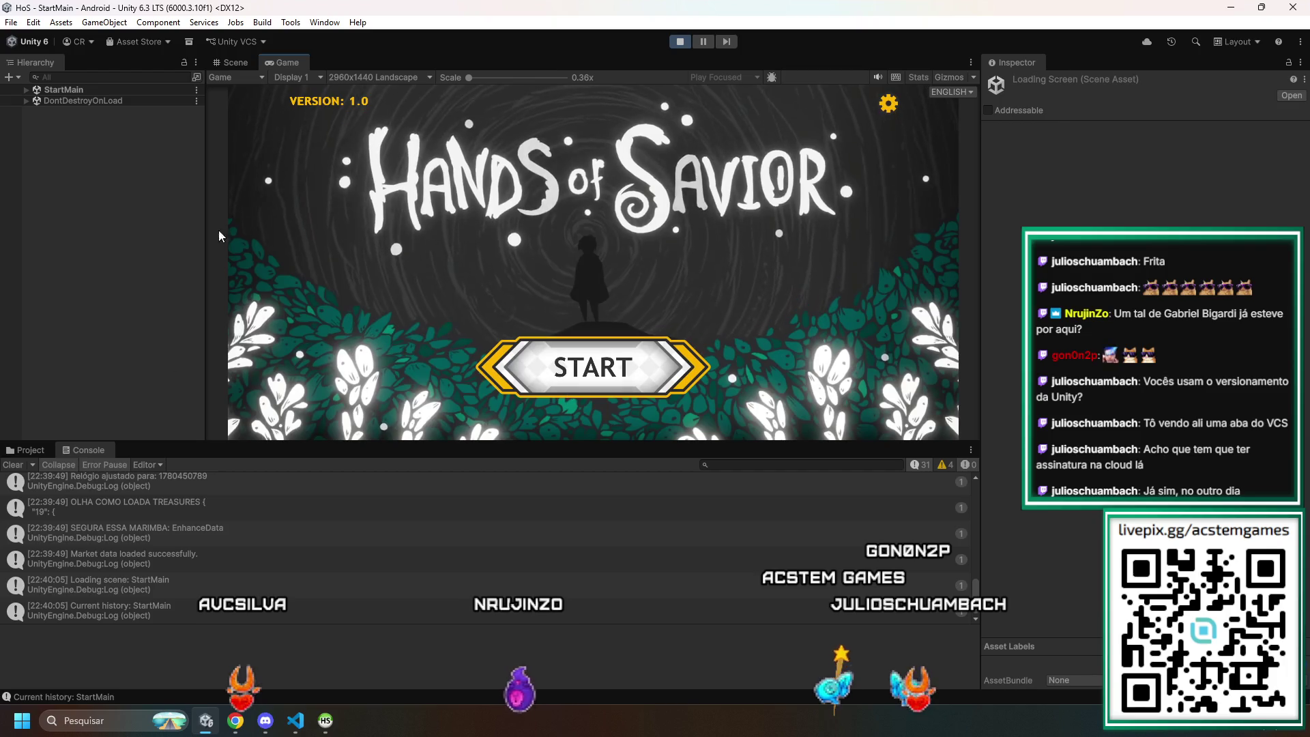
pyautogui.click(600, 363)
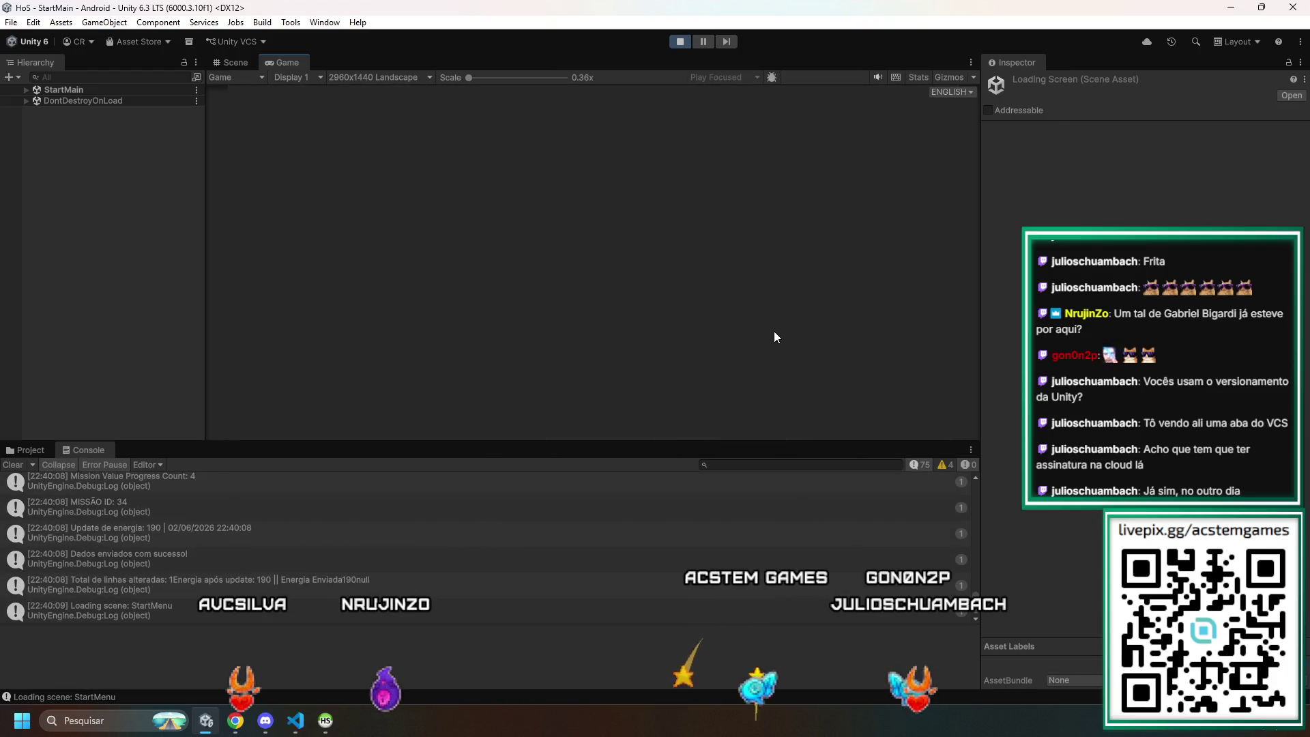
pyautogui.click(817, 304)
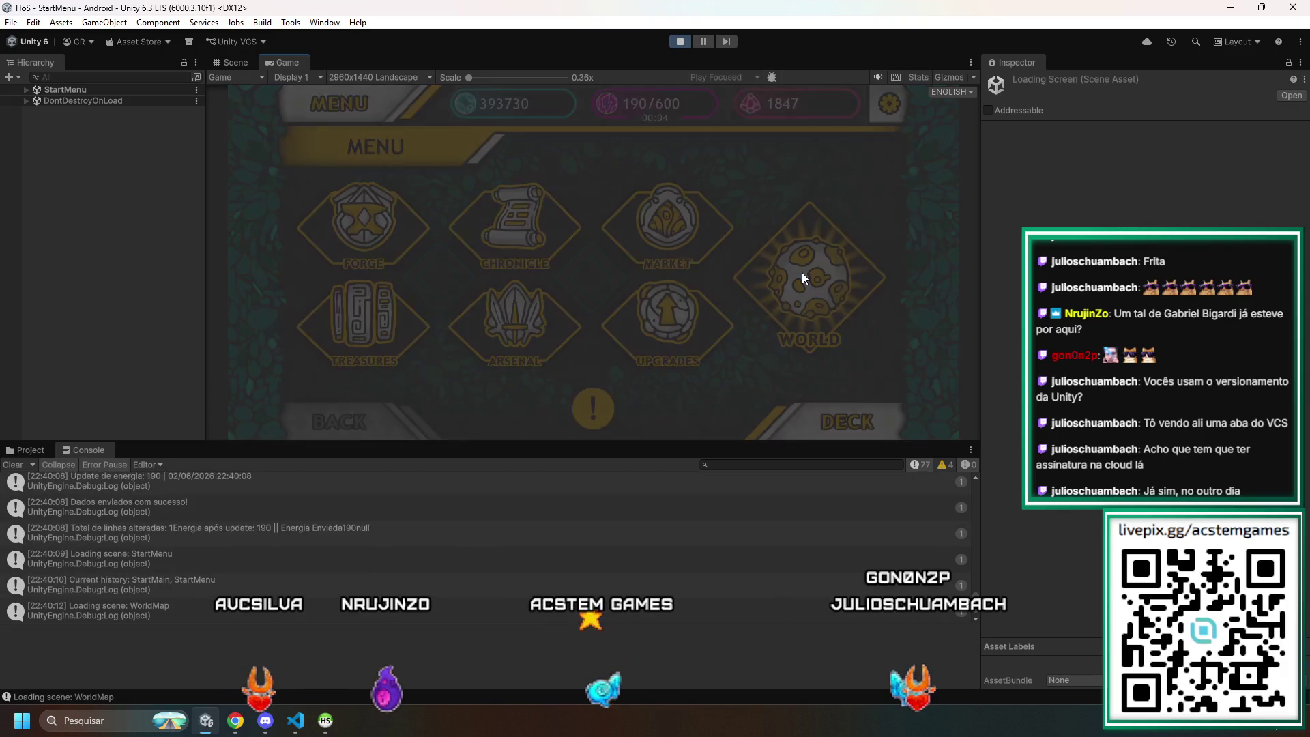
pyautogui.click(26, 450)
pyautogui.click(69, 449)
pyautogui.click(10, 465)
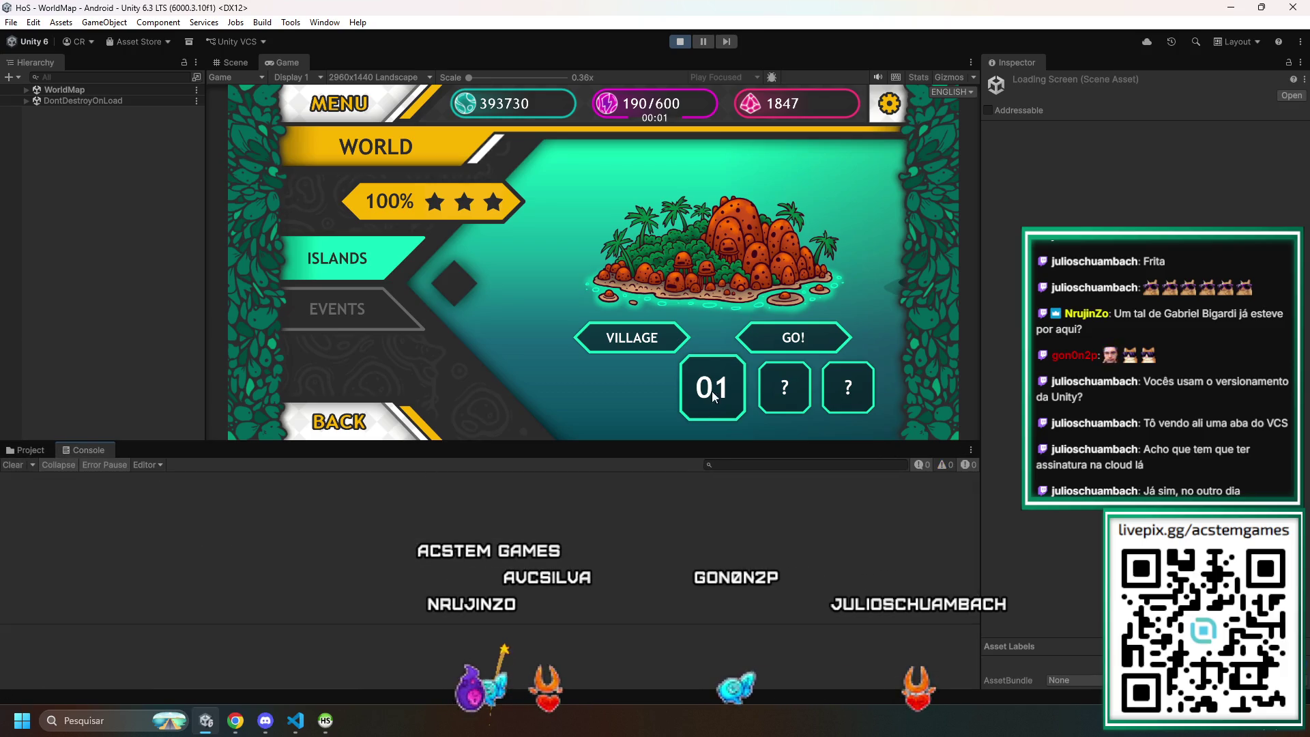
pyautogui.click(780, 341)
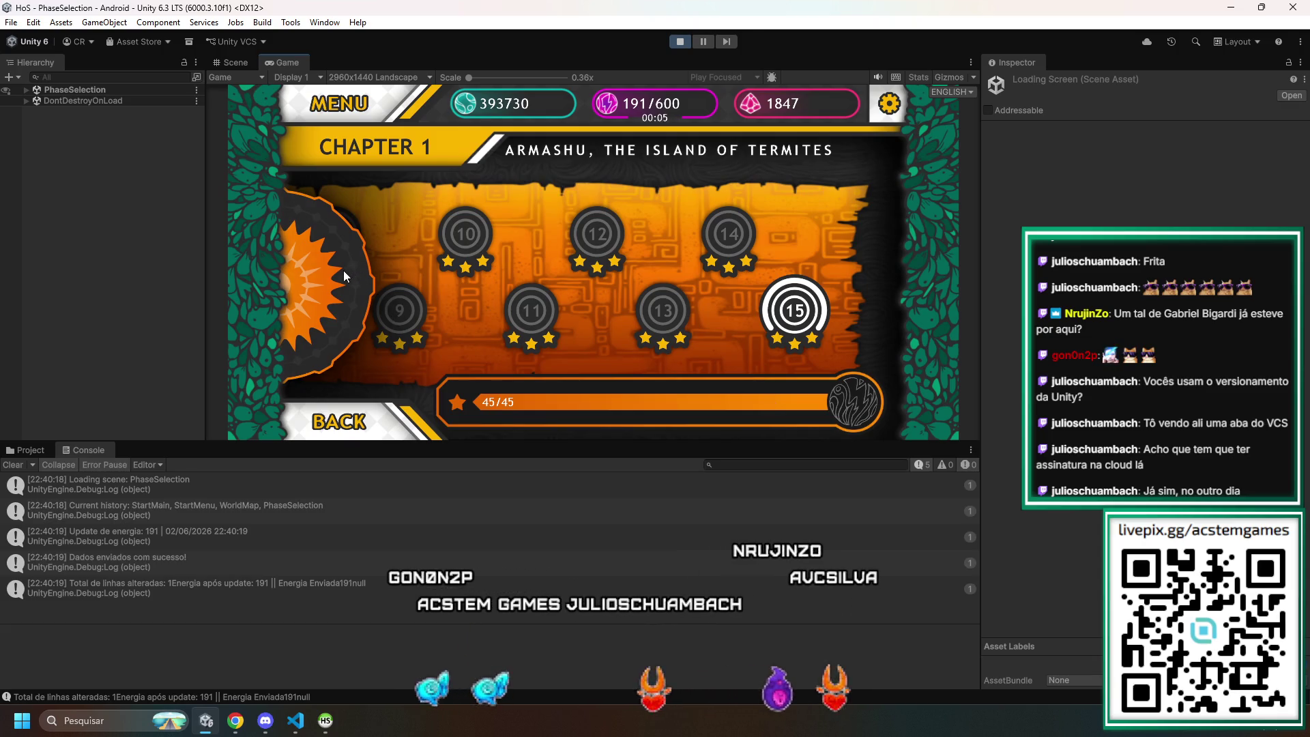
pyautogui.click(343, 331)
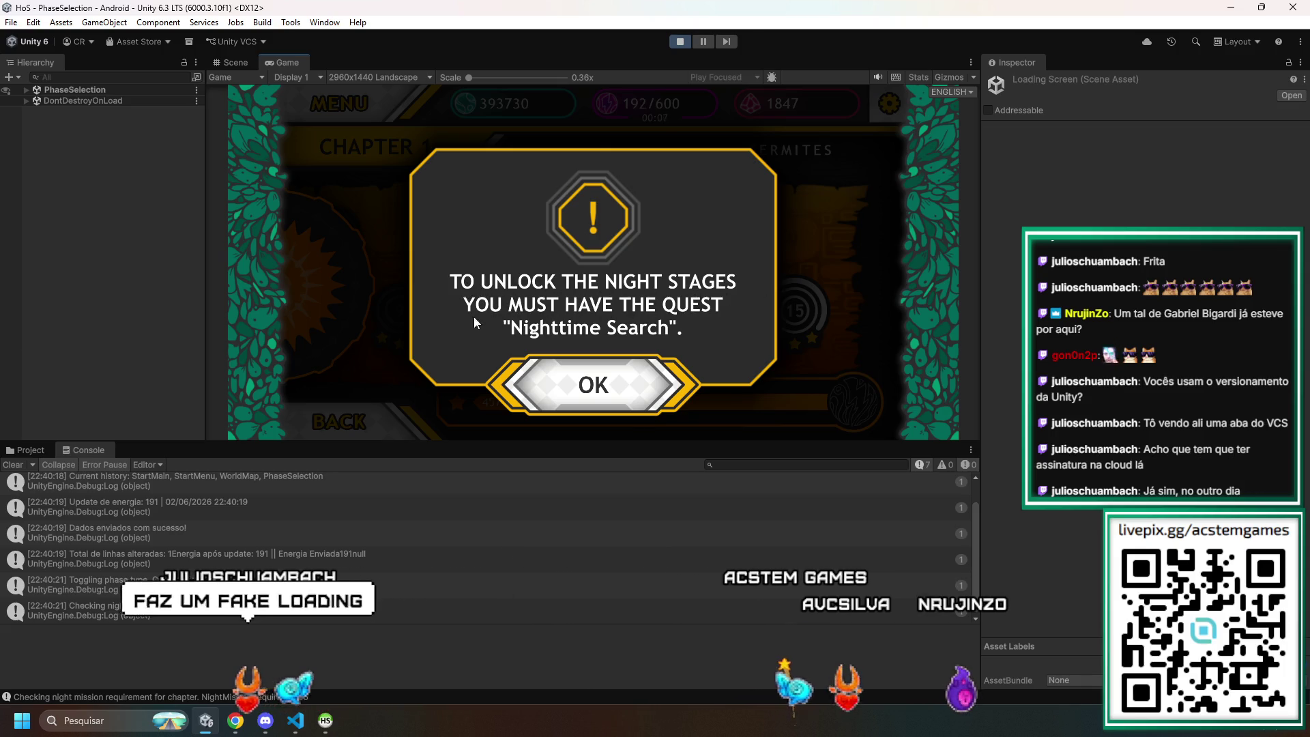
# - Dismiss the quest warning and expand PhaseSelection > Canvas > alert > btnBack in the Hierarchy
pyautogui.click(597, 383)
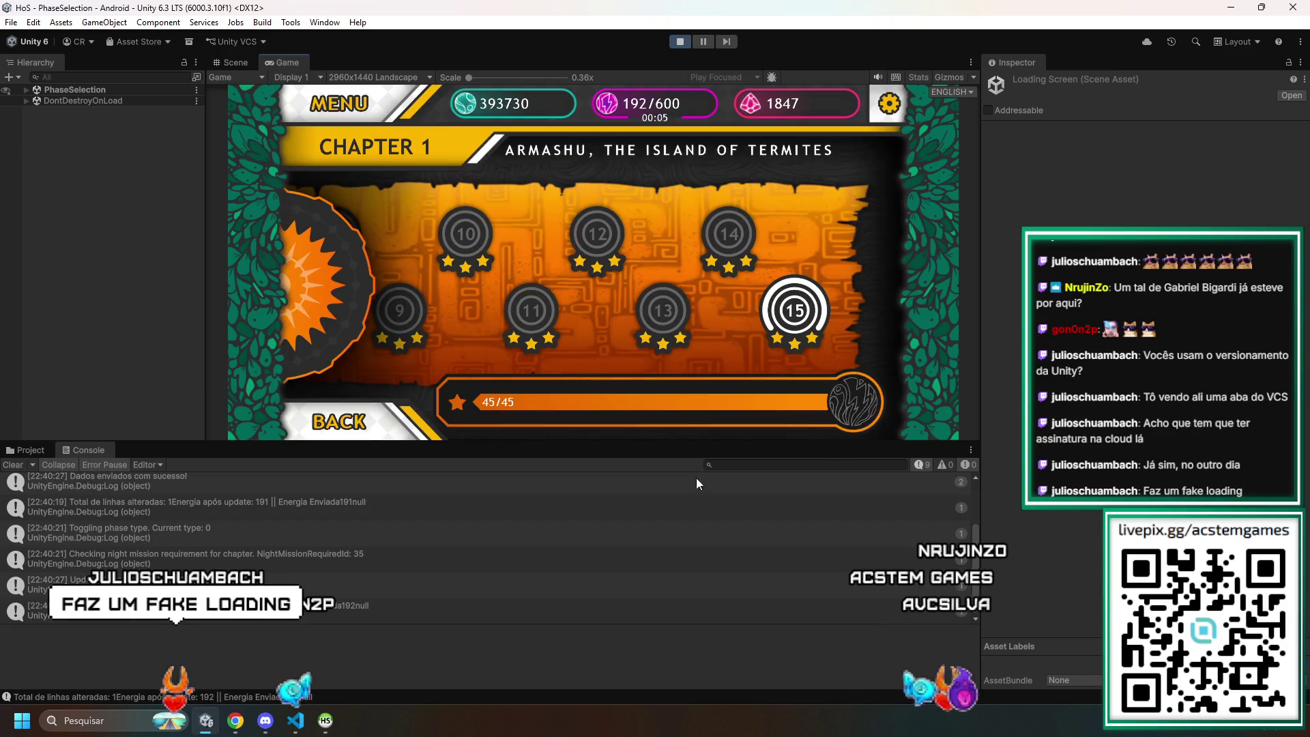
pyautogui.click(27, 95)
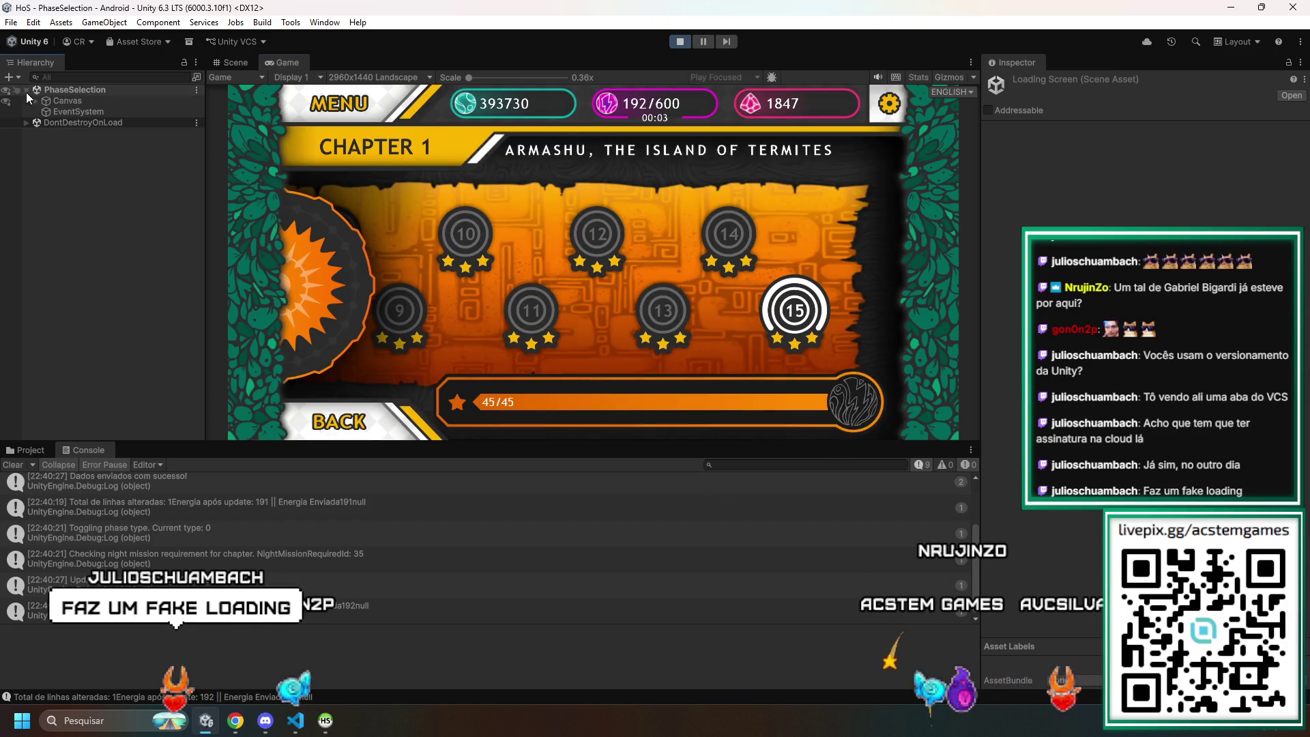
pyautogui.click(37, 101)
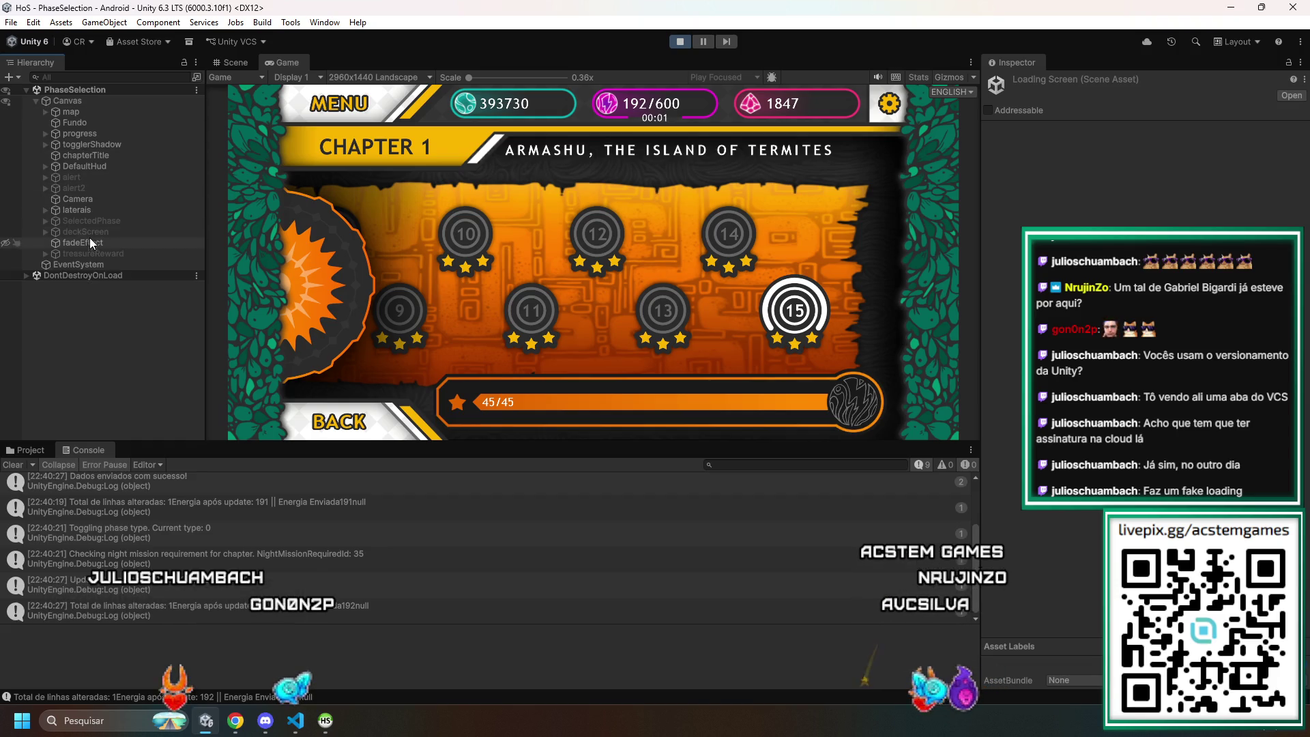
pyautogui.click(43, 176)
pyautogui.click(54, 189)
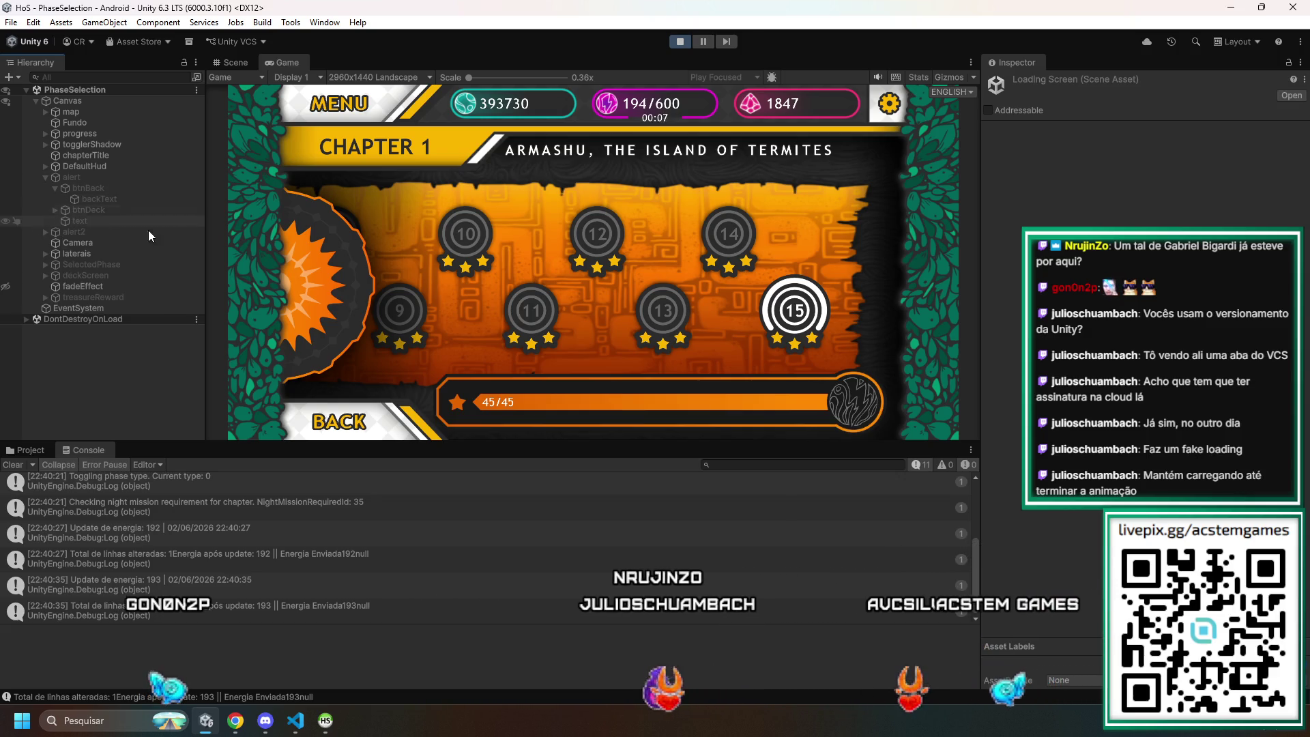
# - Re-trigger the night warning, inspect alert2 > text's Text component settings, then close the warning
pyautogui.click(294, 271)
pyautogui.click(60, 235)
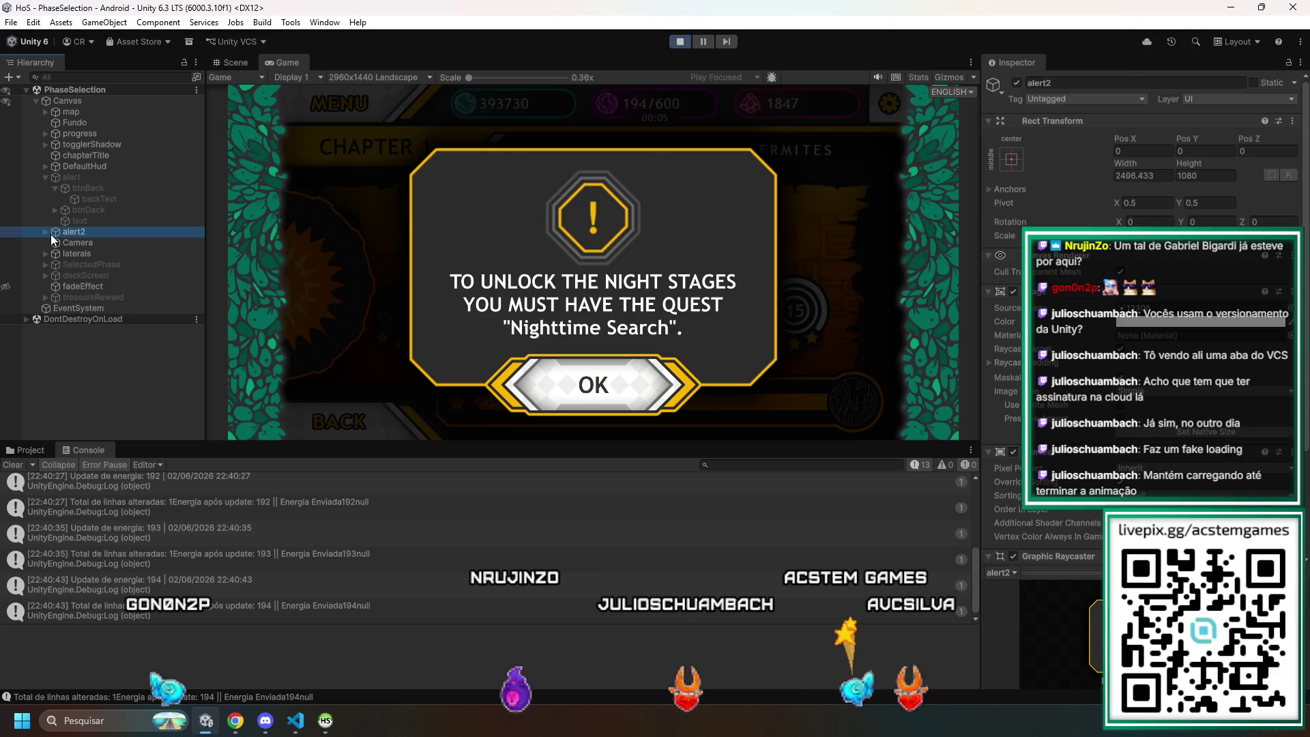
pyautogui.click(47, 234)
pyautogui.click(96, 253)
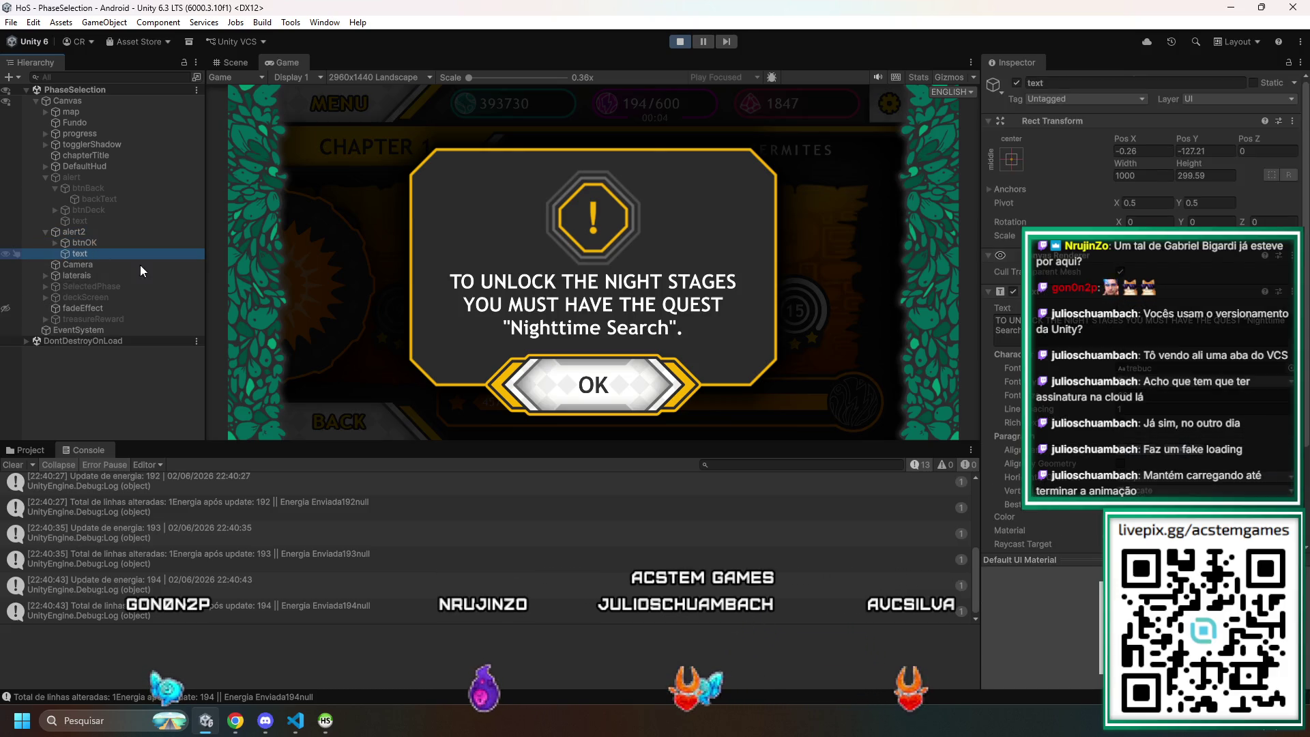
pyautogui.scroll(-5, 1065, 308)
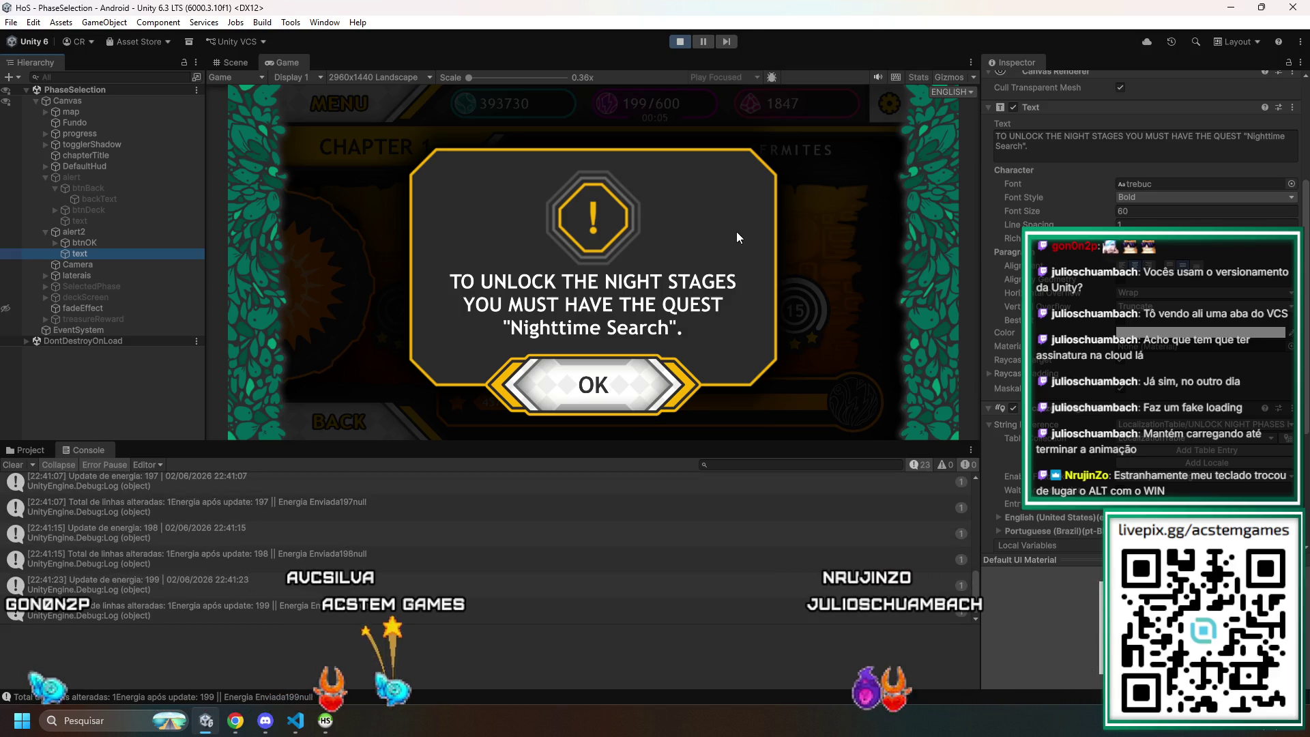
pyautogui.click(625, 393)
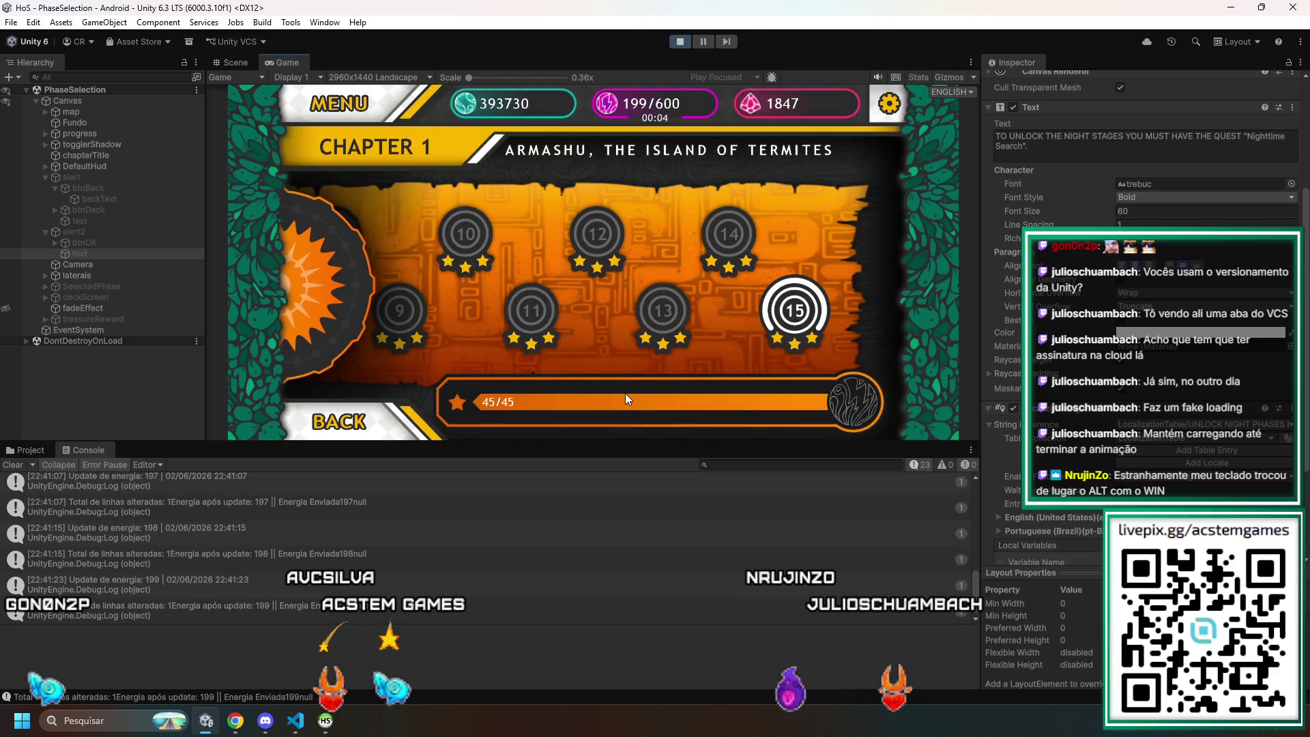
# - Exit Play mode, search the Project assets and open the PhaseSelection scene
pyautogui.click(679, 42)
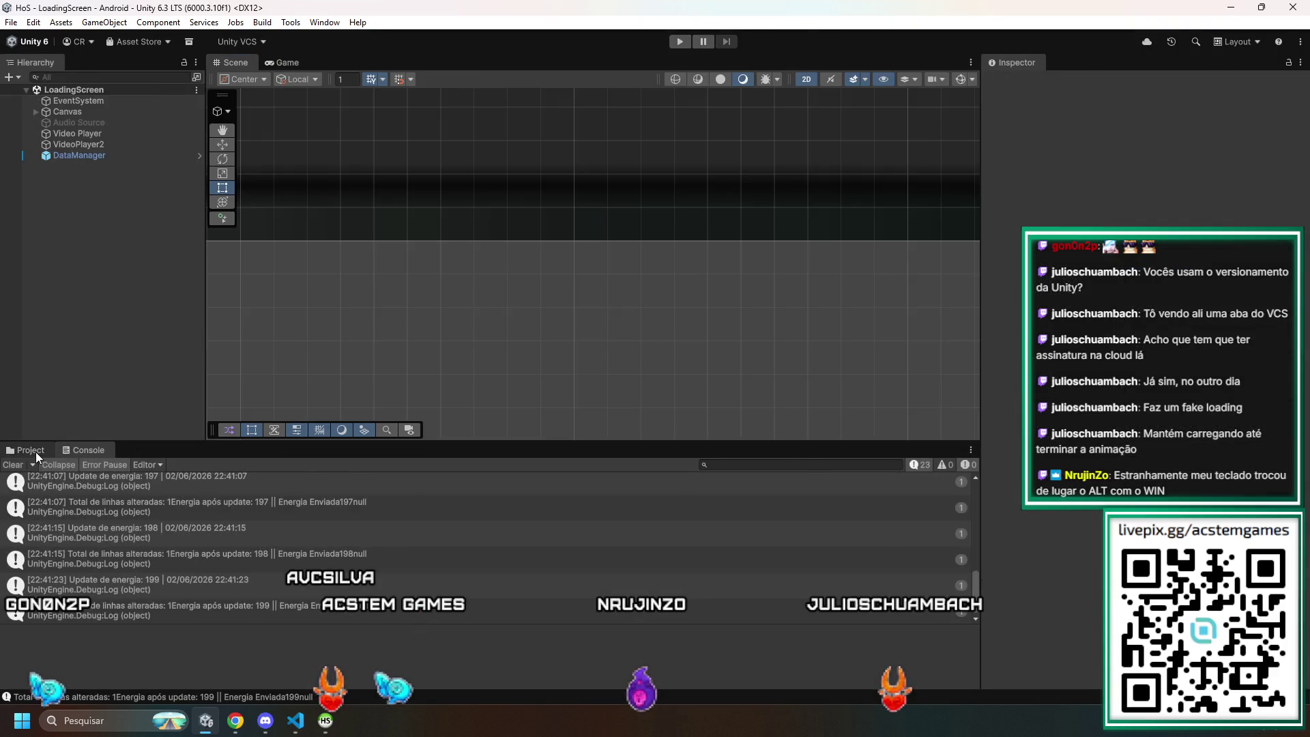
pyautogui.click(35, 451)
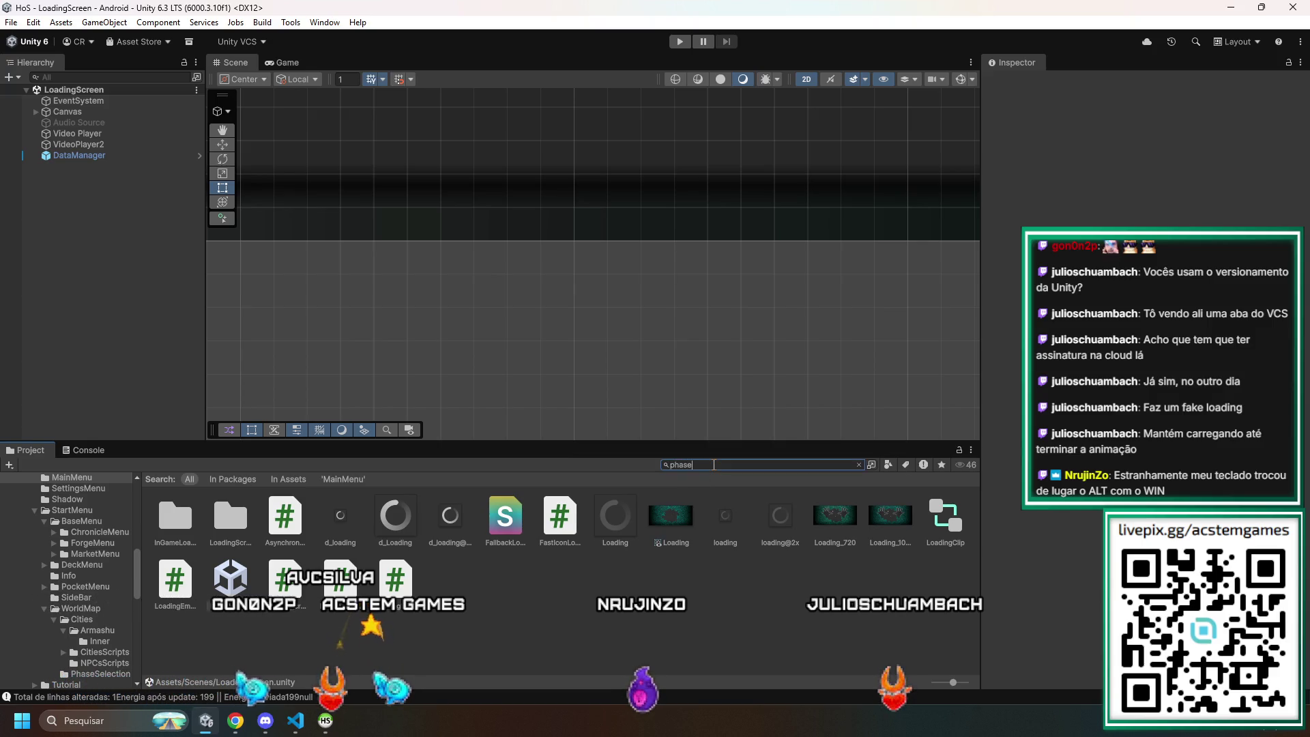
pyautogui.write('s')
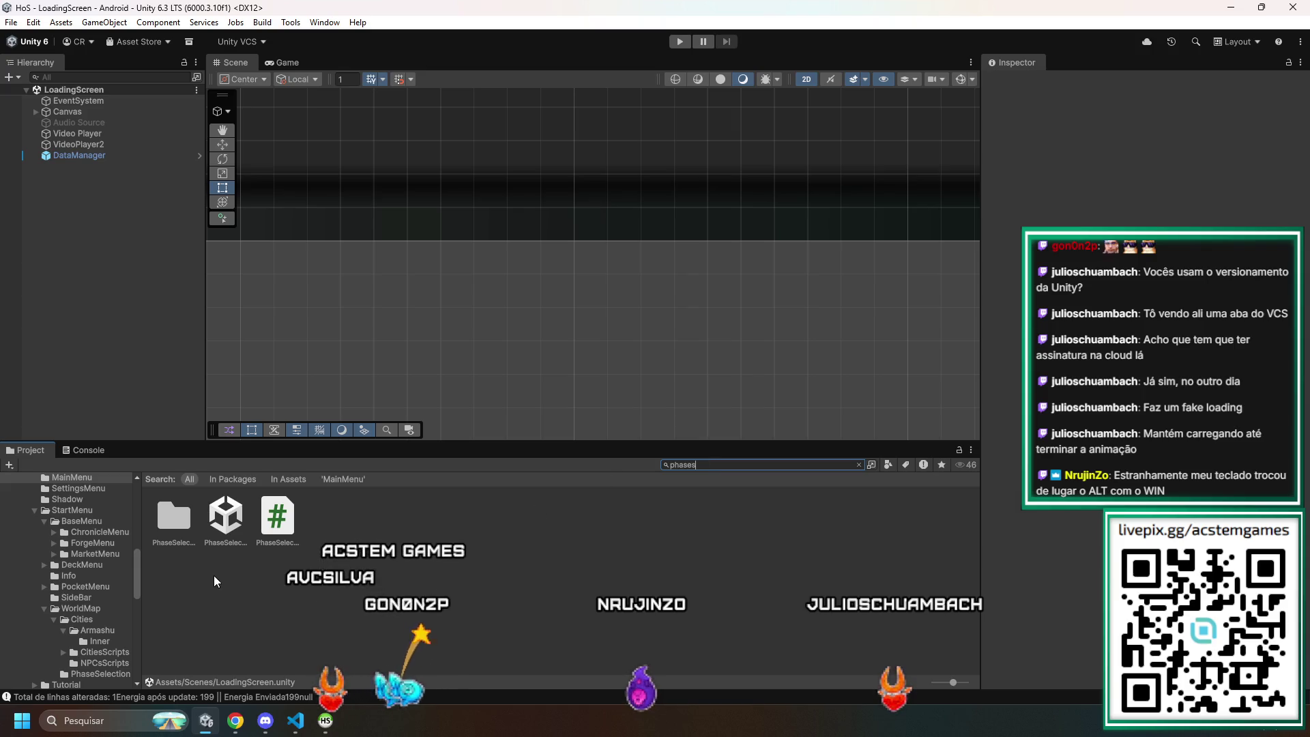
pyautogui.doubleClick(225, 518)
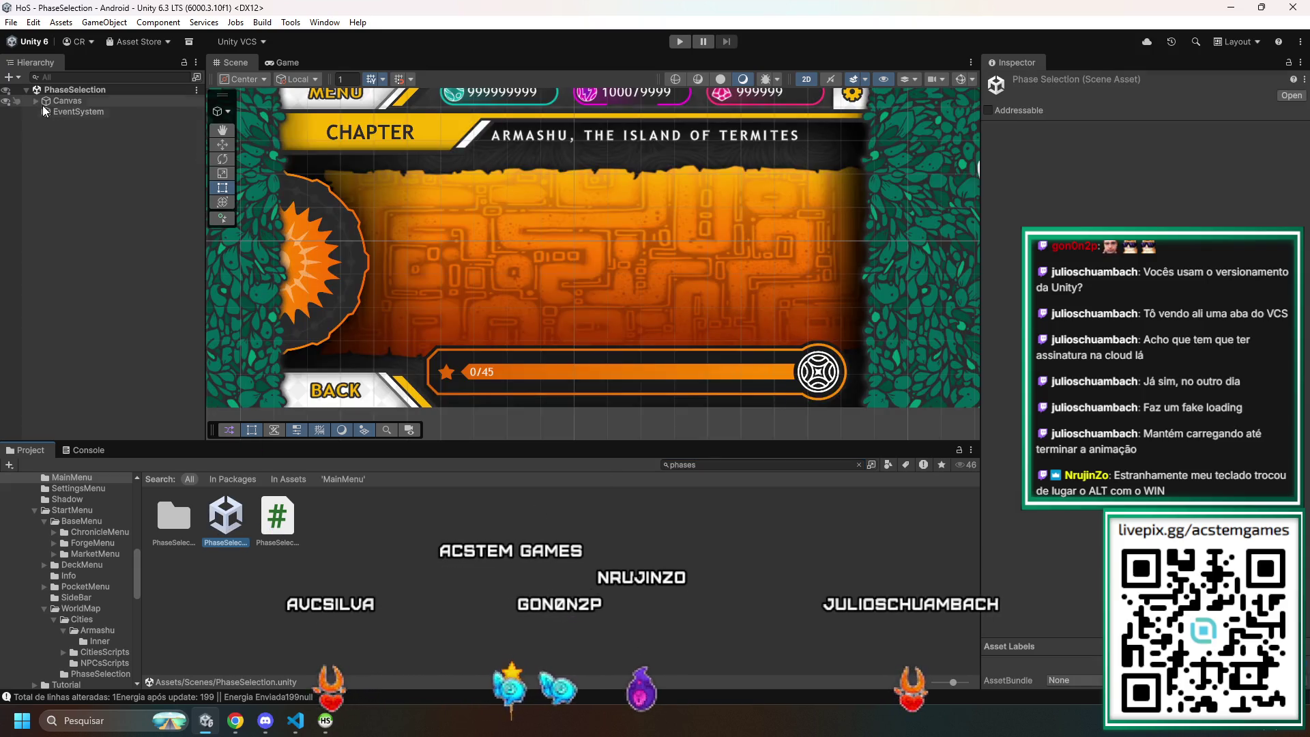
# - Expand the Canvas and enable the alert2 warning object so it shows in the scene
pyautogui.click(34, 101)
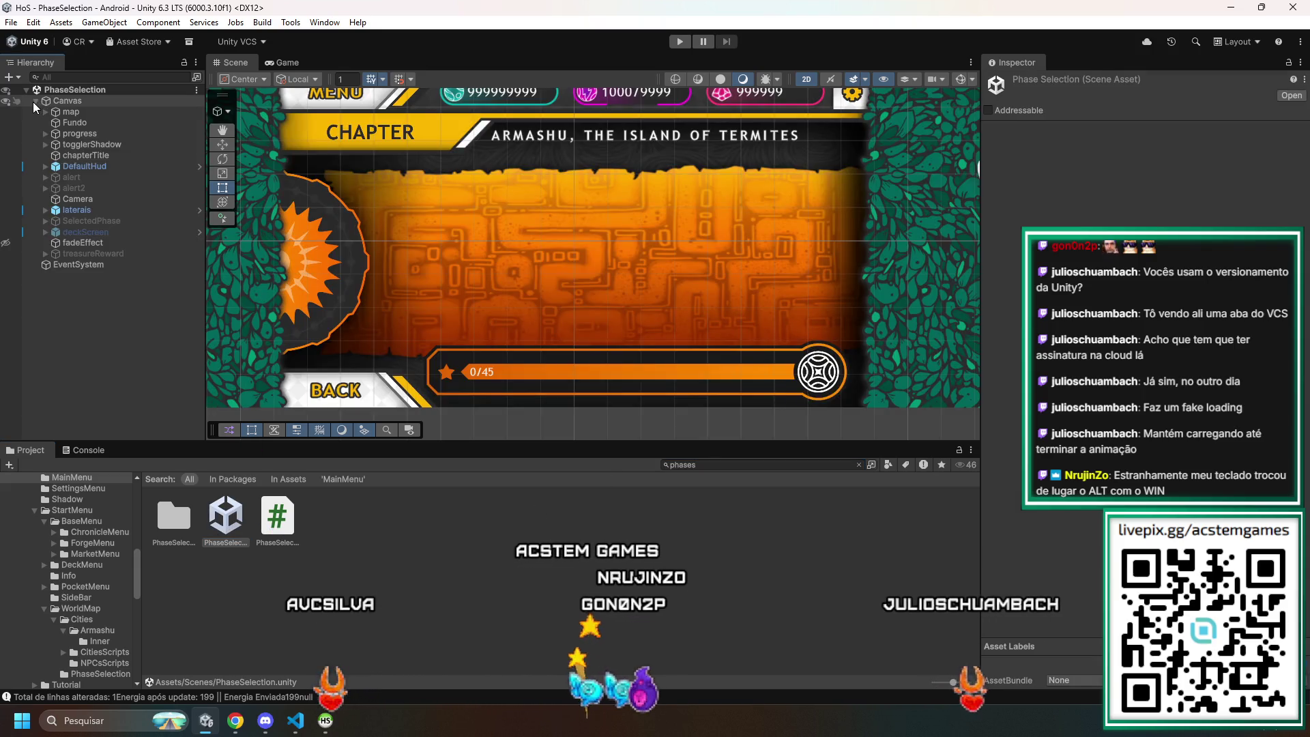
pyautogui.click(45, 177)
pyautogui.click(87, 179)
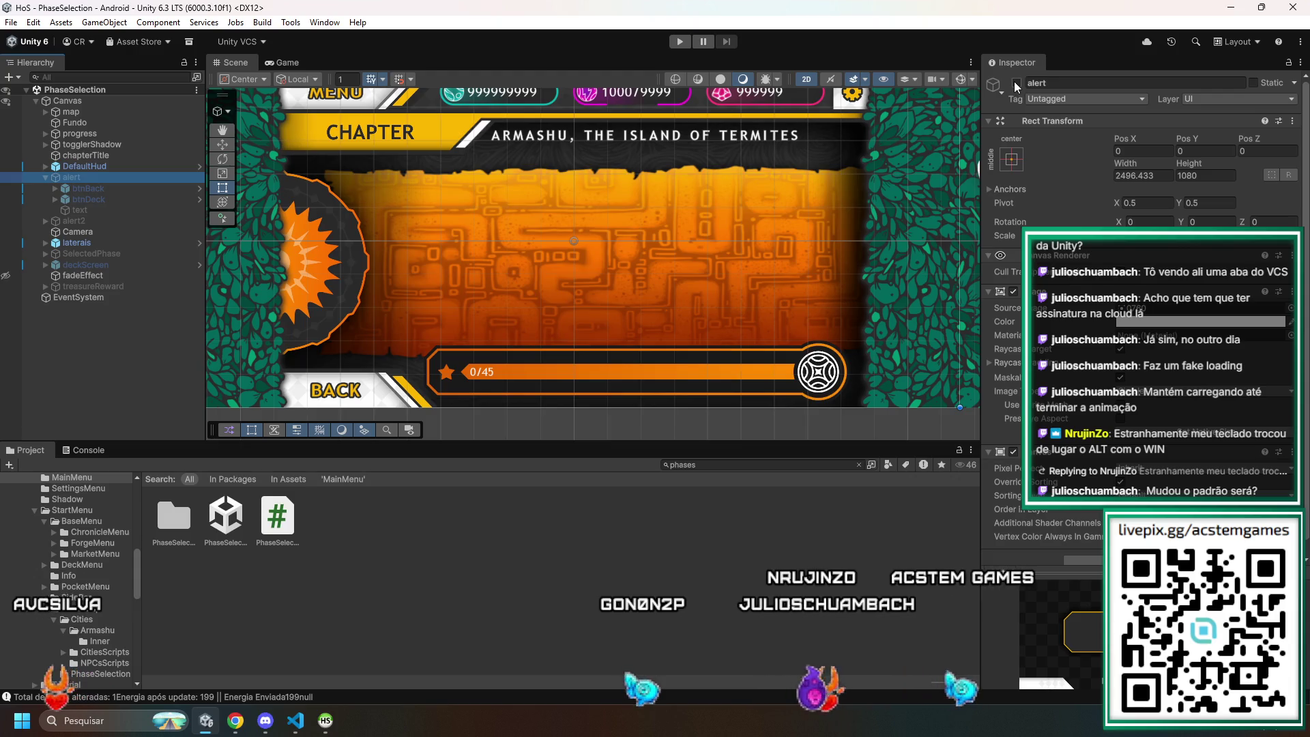
pyautogui.click(45, 177)
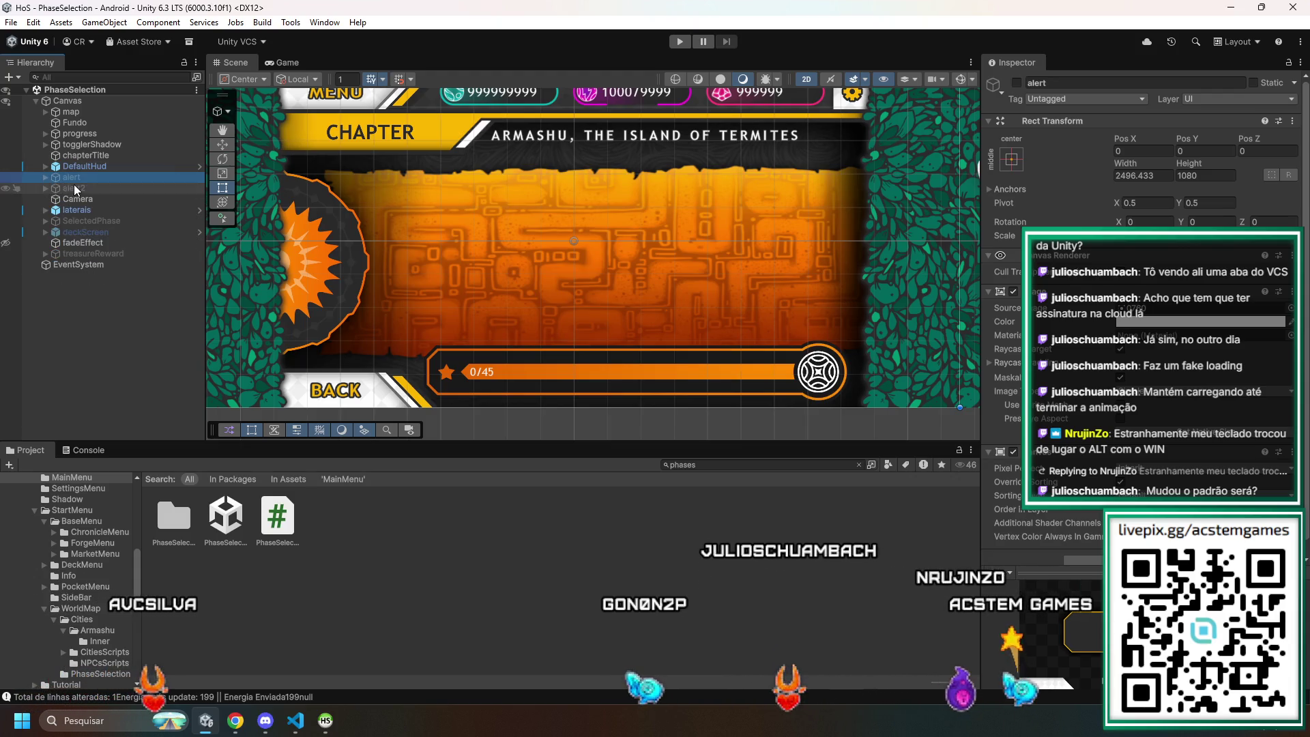
pyautogui.click(74, 187)
pyautogui.click(1016, 83)
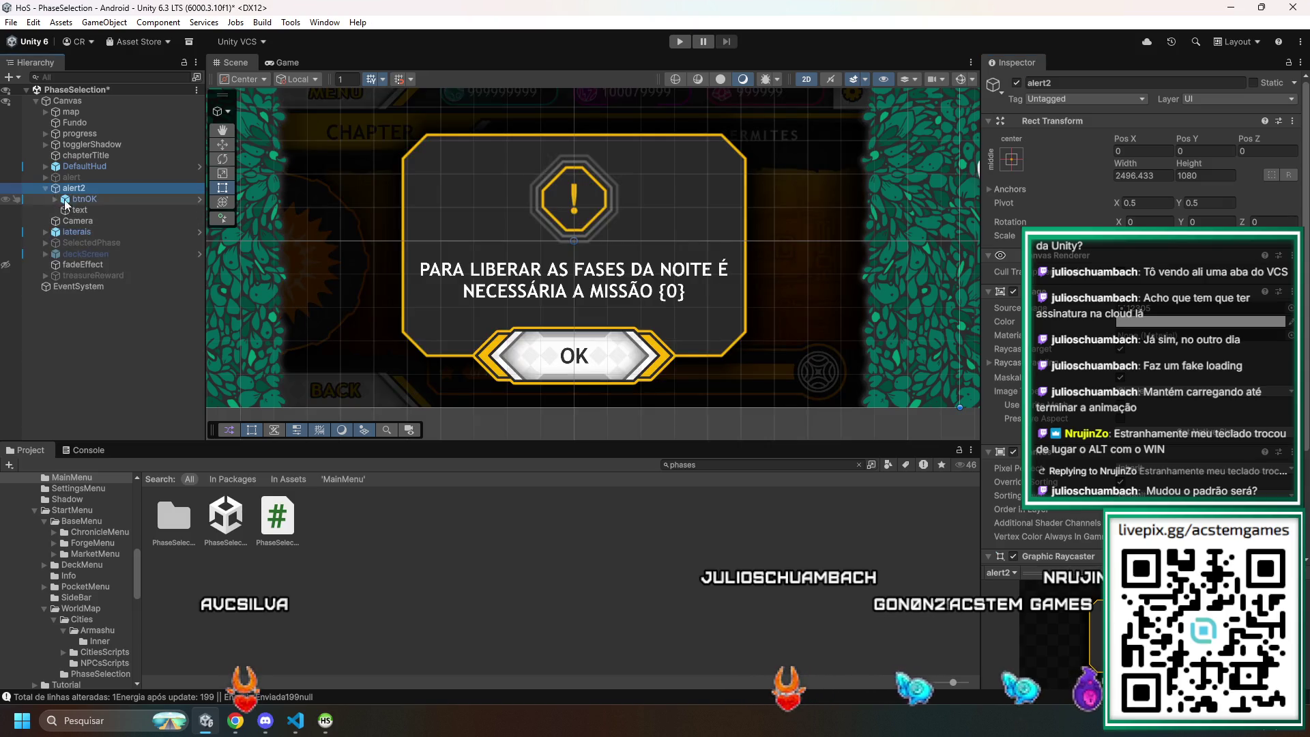
# - Remove the TextMeshPro component from alert2's text object, leaving the message blank
pyautogui.click(75, 210)
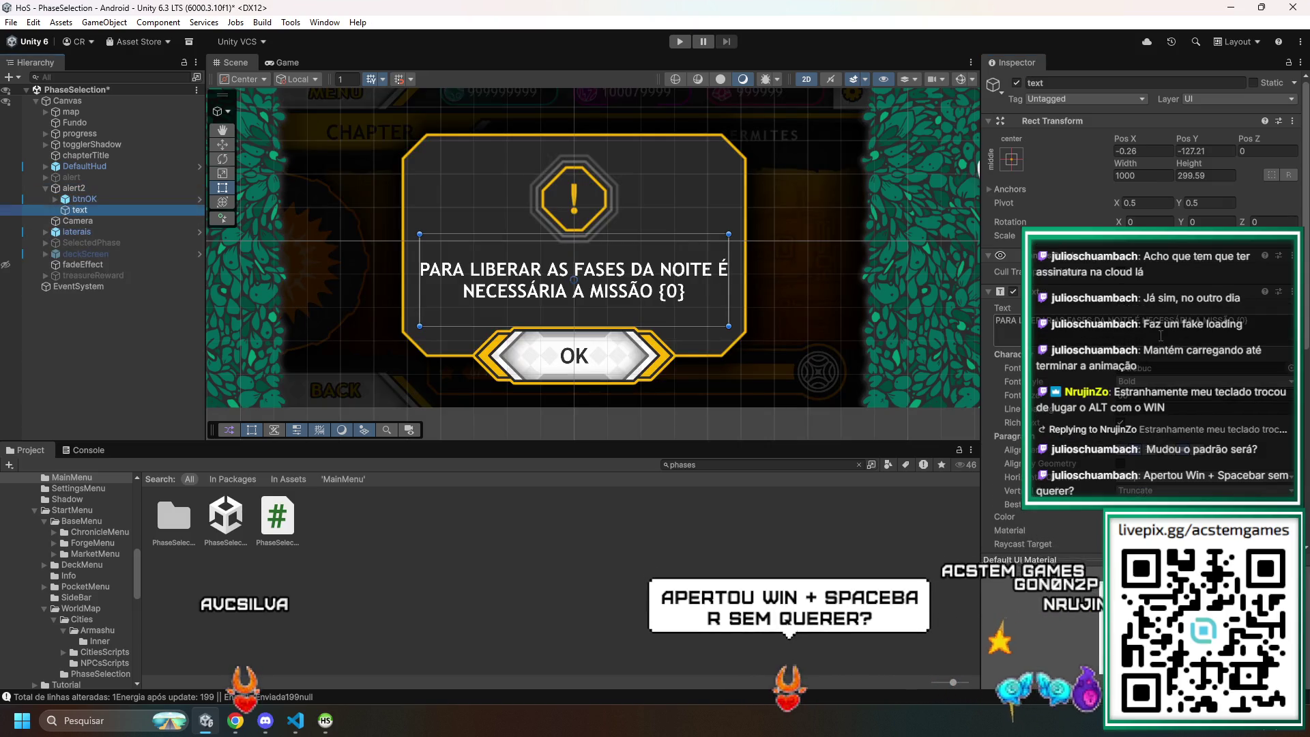
pyautogui.click(1292, 292)
pyautogui.click(1275, 298)
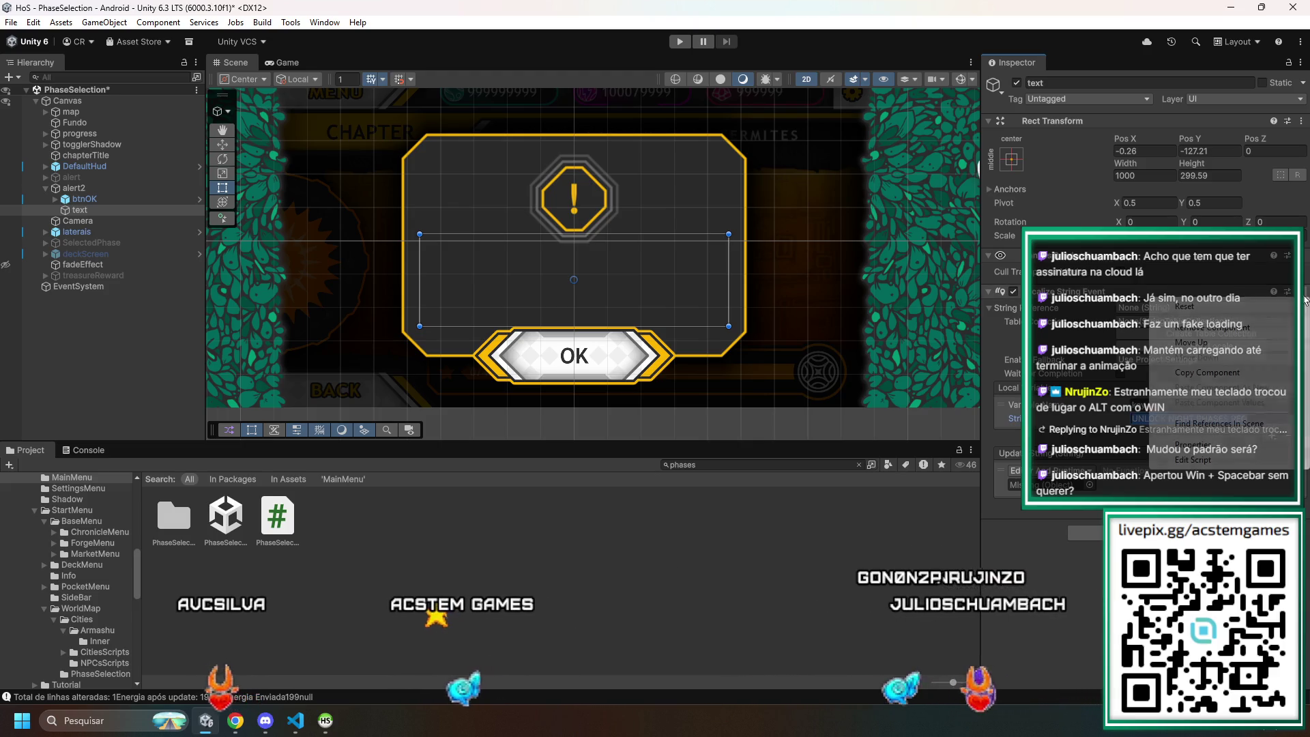
pyautogui.click(1115, 302)
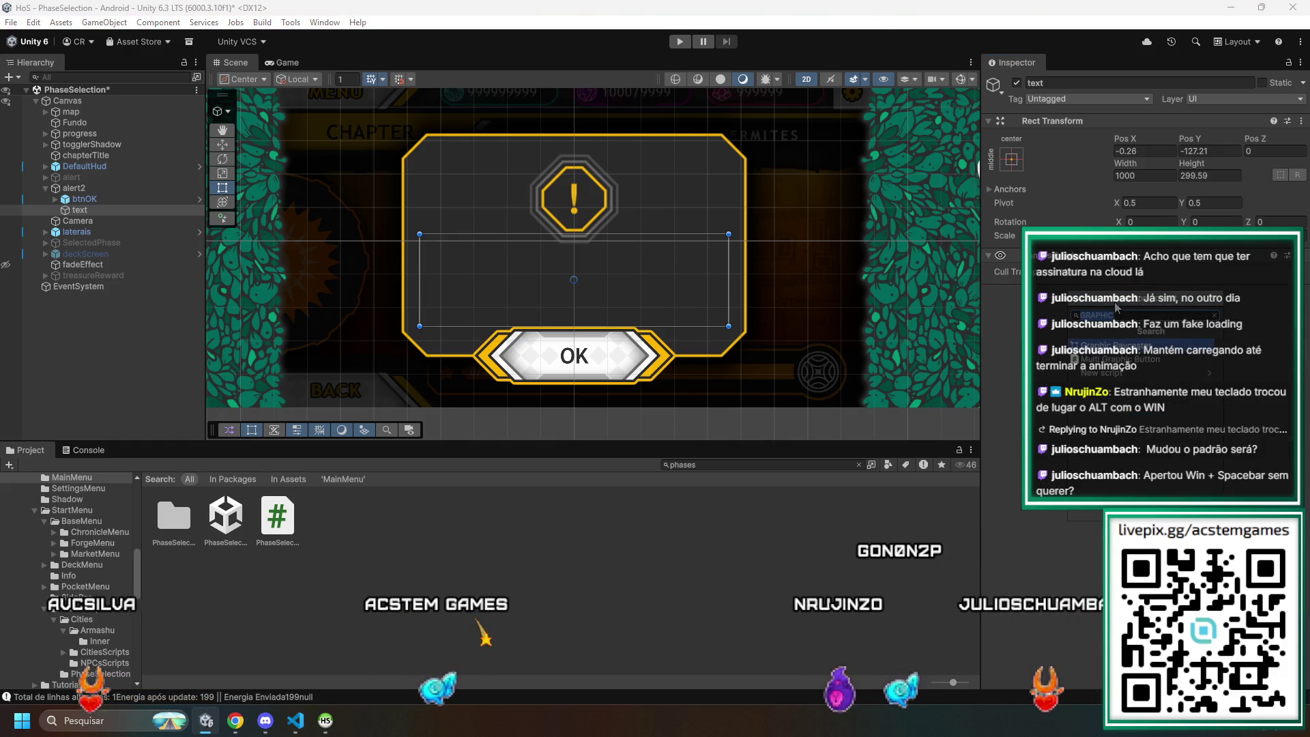